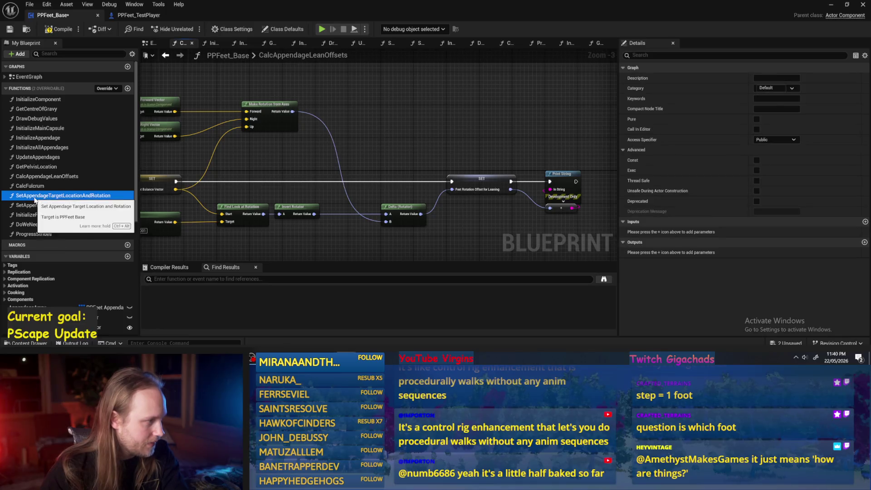
- Delete the unused SetAppendageTargetLocationAndRotation function and line up the Plant Prev and middle Set Array Elem nodes
key(Delete)
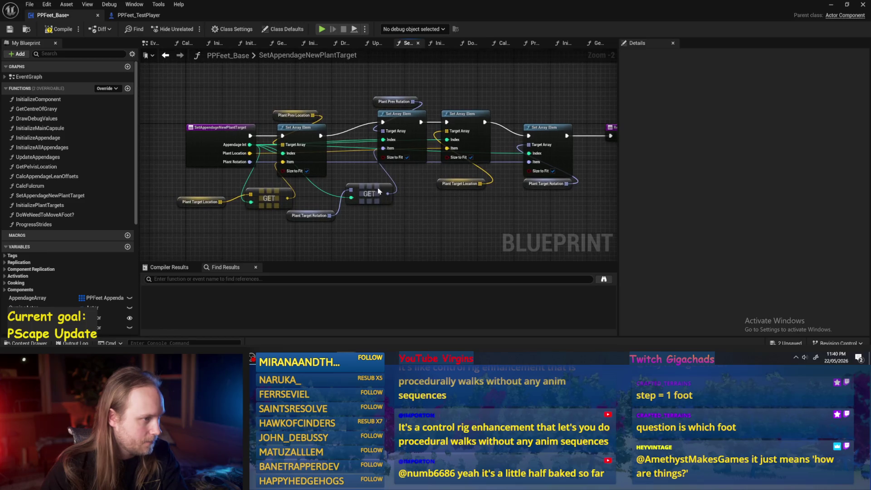
drag(275, 112, 273, 87)
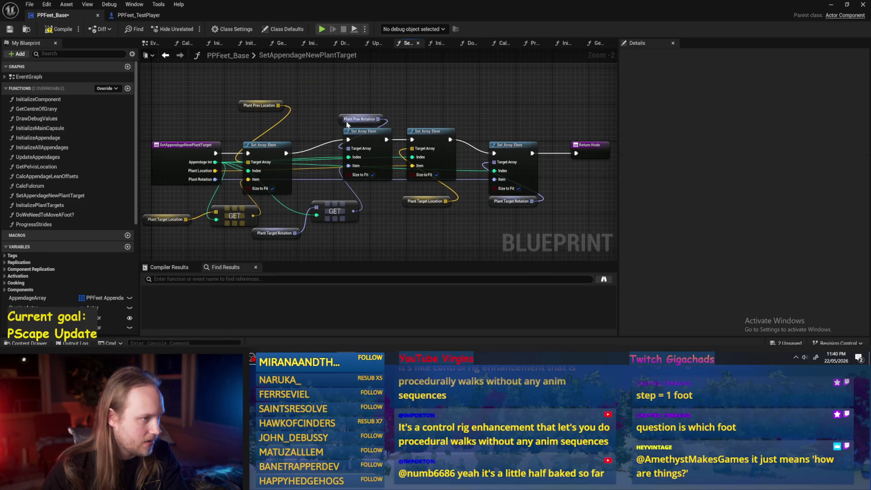
drag(355, 132, 341, 145)
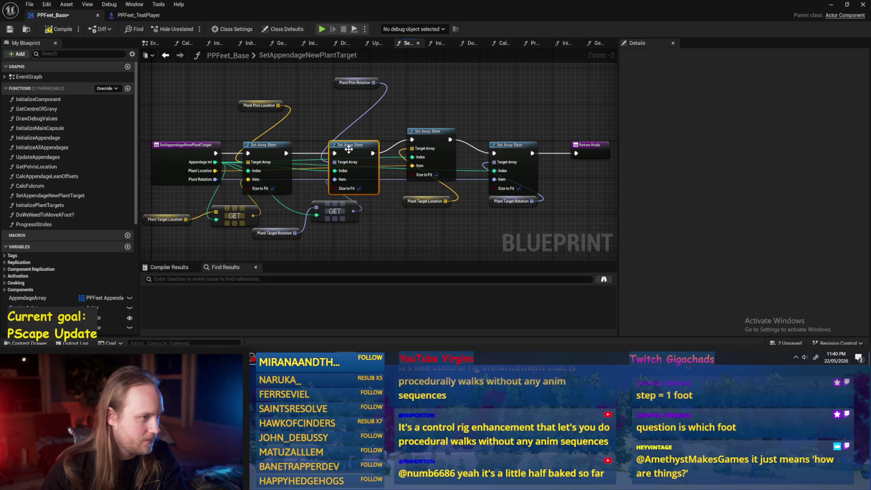
drag(318, 93, 516, 204)
drag(349, 103, 349, 118)
click(357, 101)
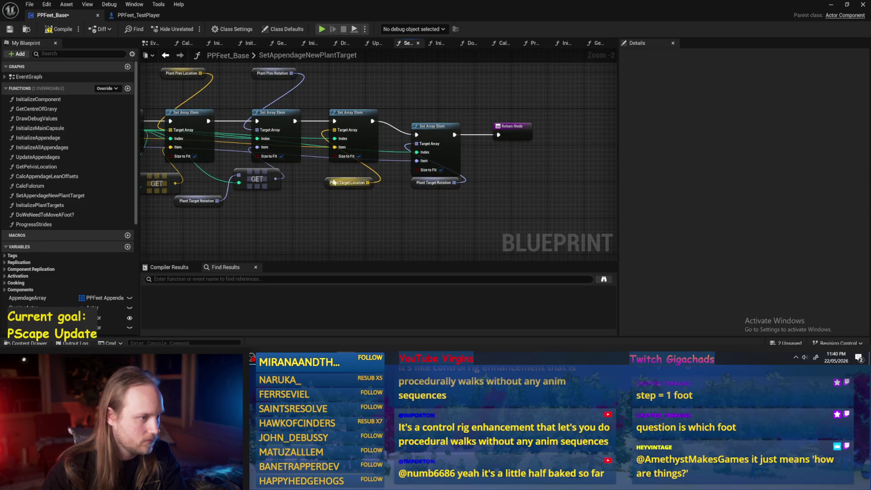
- Realign the last Set Array Elem, Plant Target Rotation and Plant Target Location nodes, then save
drag(441, 104, 467, 187)
drag(447, 160, 447, 146)
click(478, 172)
mouse_move(330, 186)
mouse_down()
mouse_move(330, 172)
mouse_move(347, 189)
mouse_up()
click(331, 195)
click(10, 29)
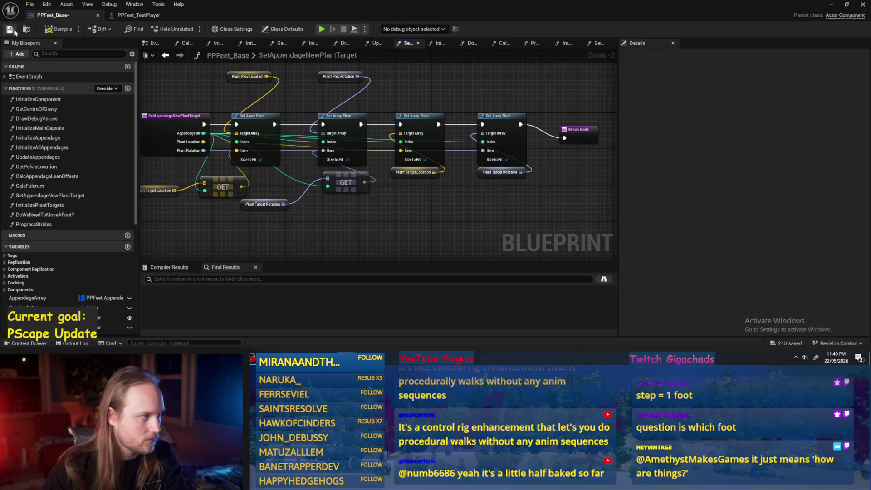
- Centre the node chain, tuck Plant Target Rotation under the GET node, then save and compile PPFeet_Base
drag(254, 218, 365, 191)
click(157, 152)
click(59, 29)
click(9, 29)
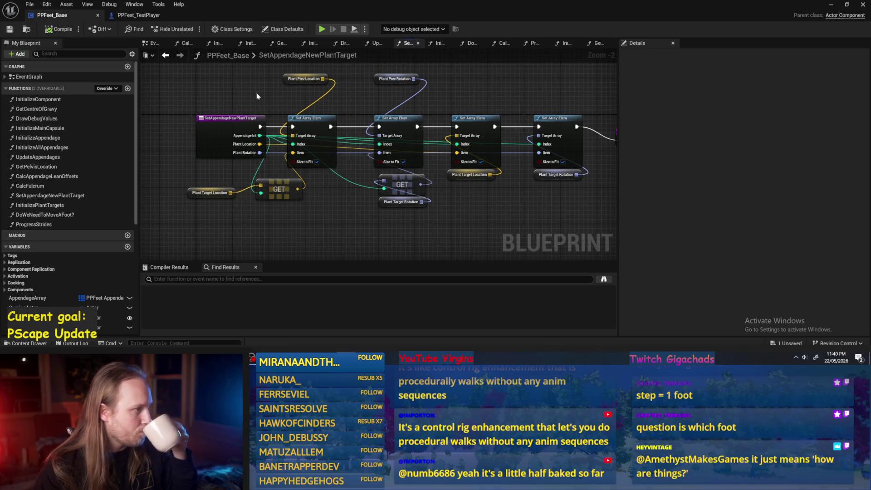
click(60, 30)
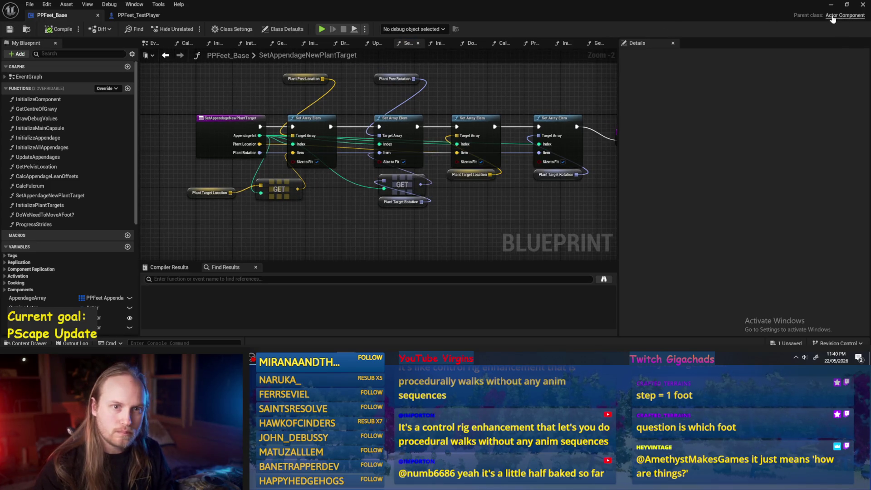
click(832, 4)
- Select and frame PPFeet_TestPlayer, then play-test PPFeet_TestLevel twice
click(351, 162)
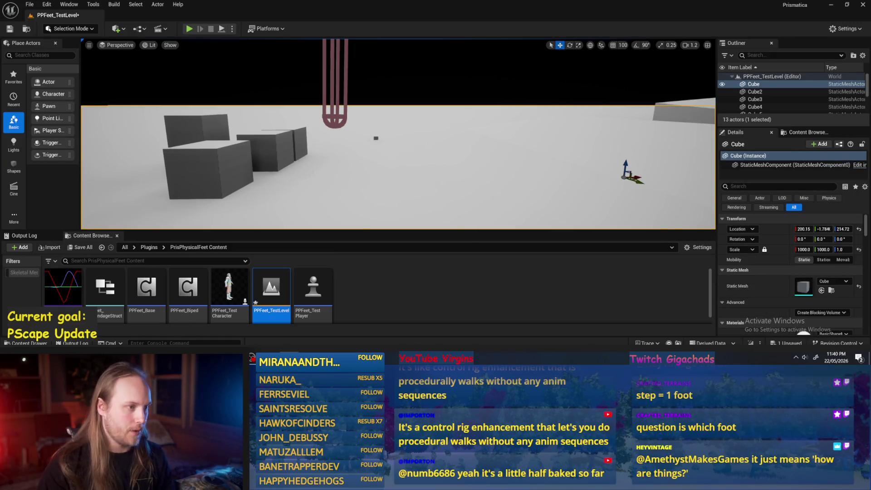
click(345, 103)
key(f)
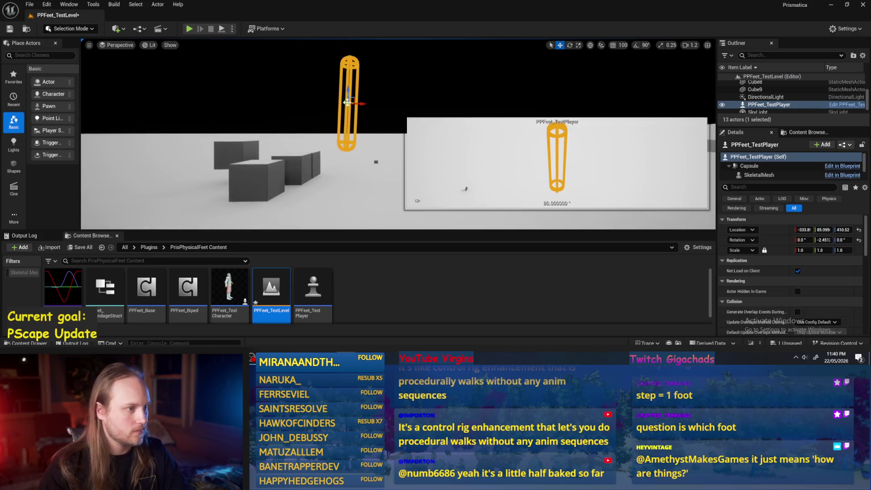
click(189, 29)
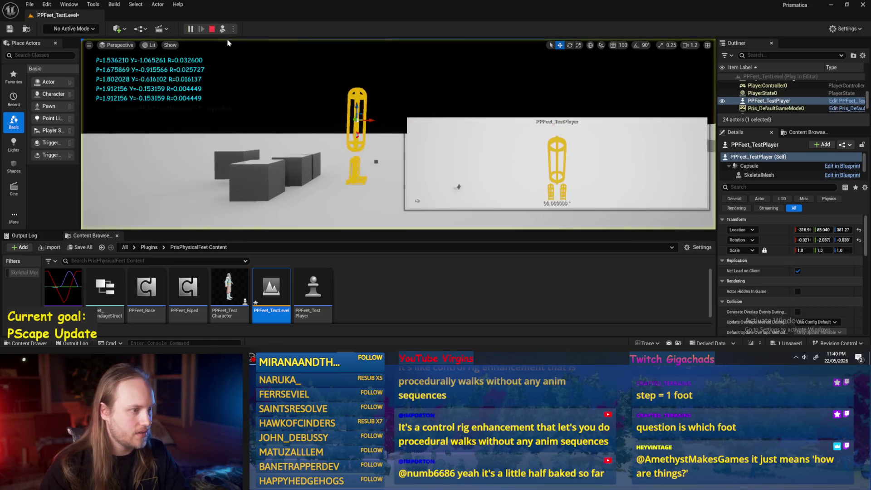
key(Escape)
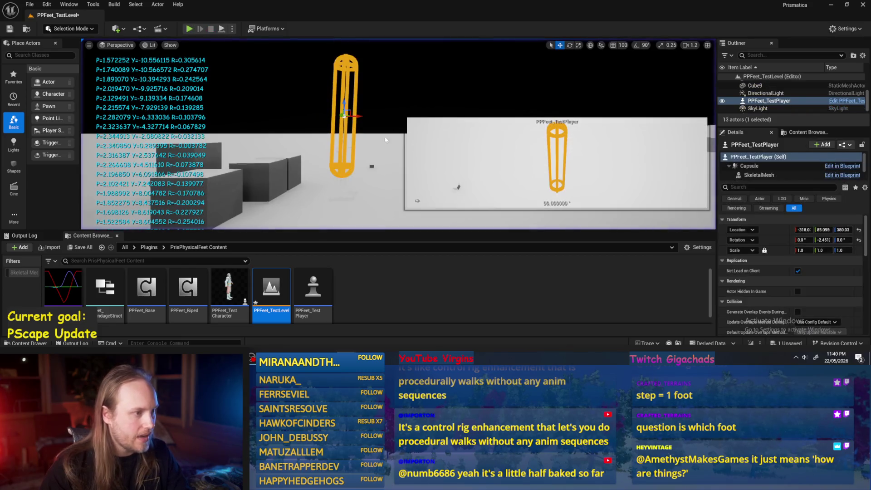
key(alt+p)
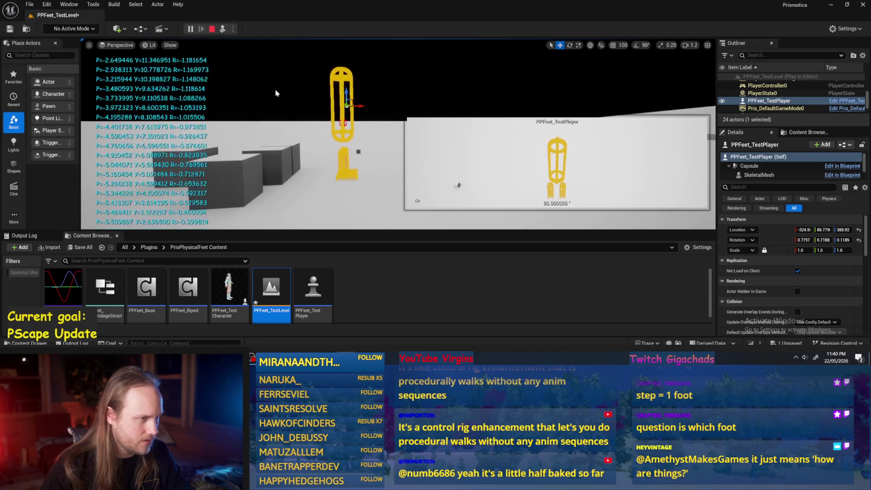
key(Escape)
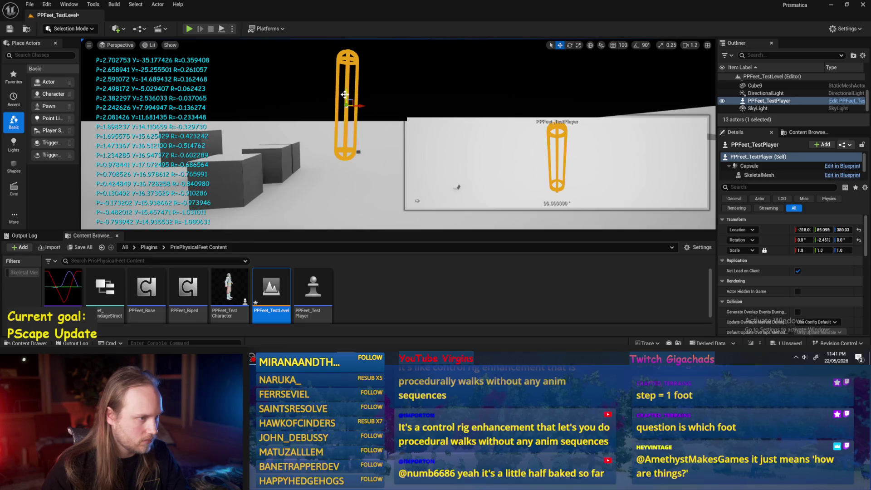
- Lower the test player capsule toward the floor, simulate the level again, then Save All
drag(345, 99, 341, 114)
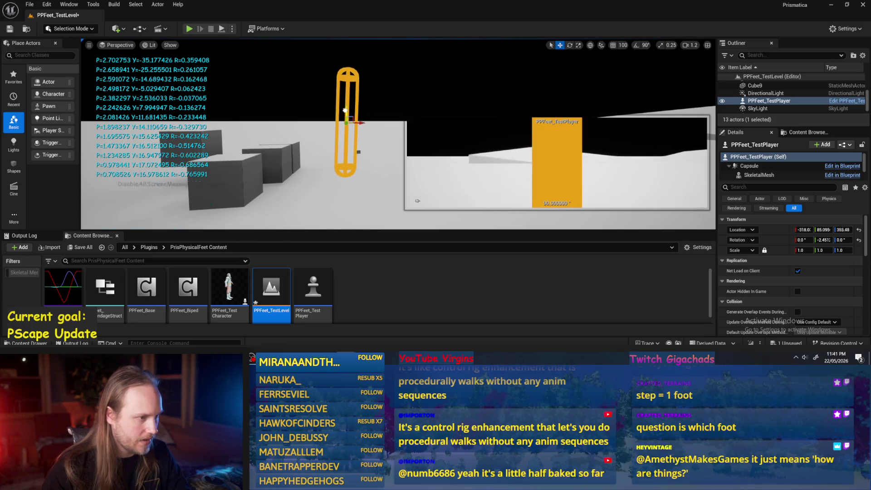
click(222, 29)
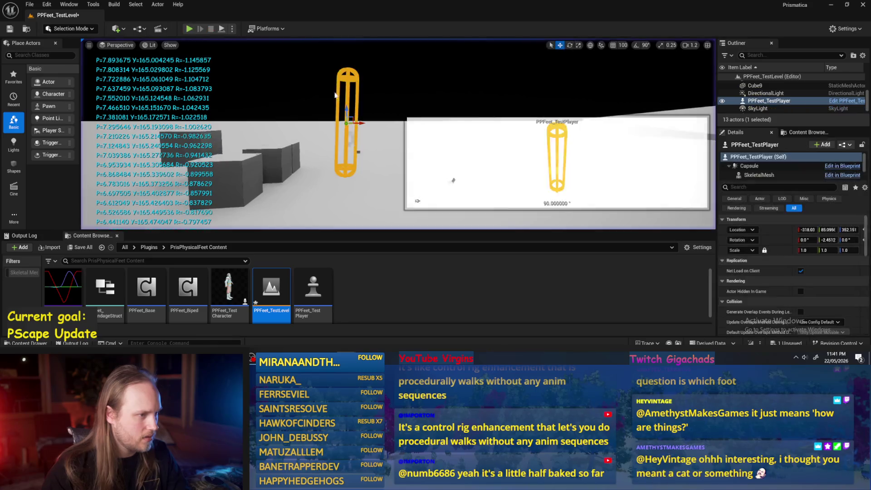
click(222, 29)
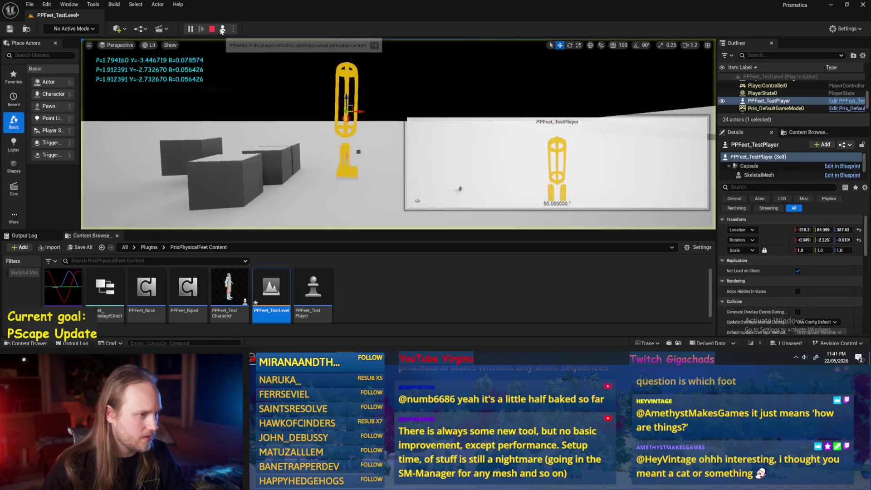
key(Escape)
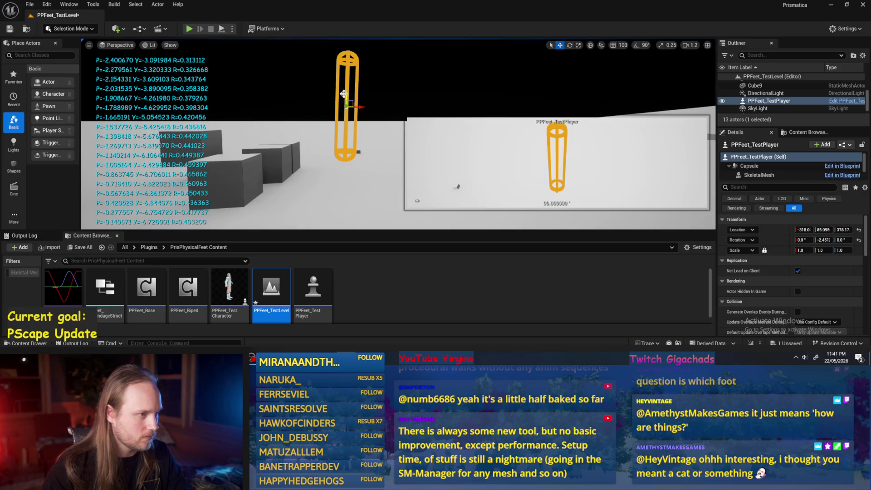
click(221, 29)
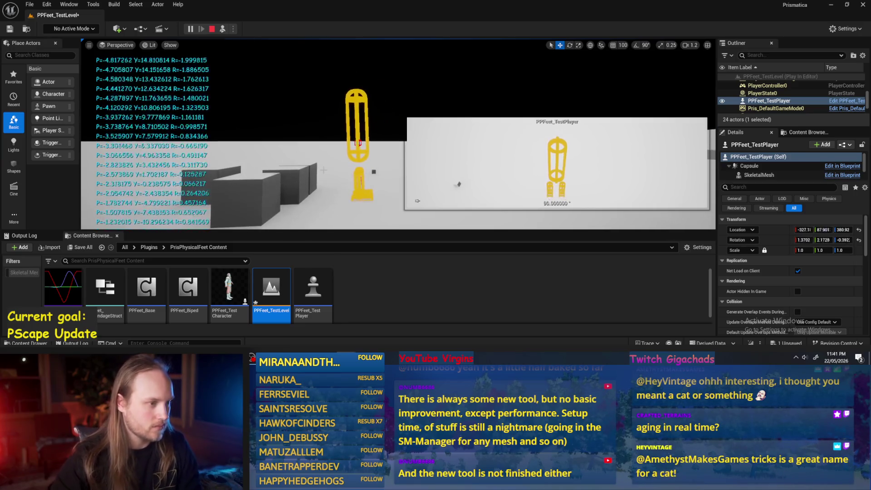
click(499, 191)
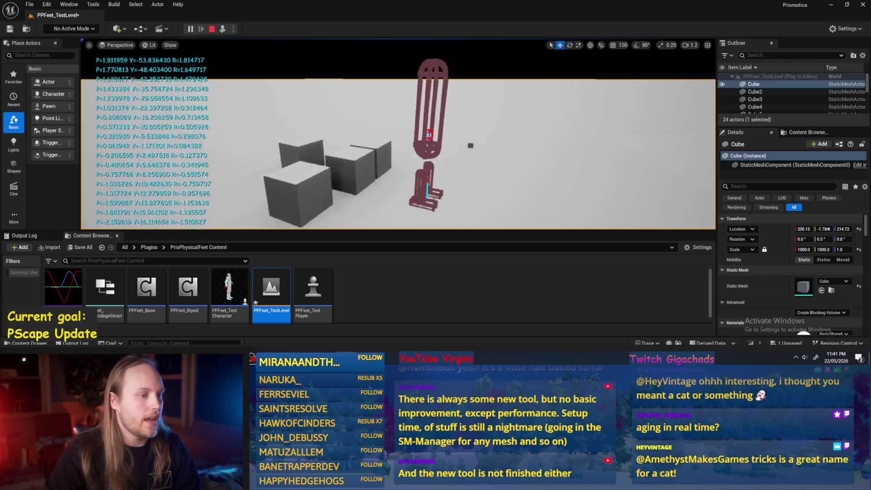
key(Escape)
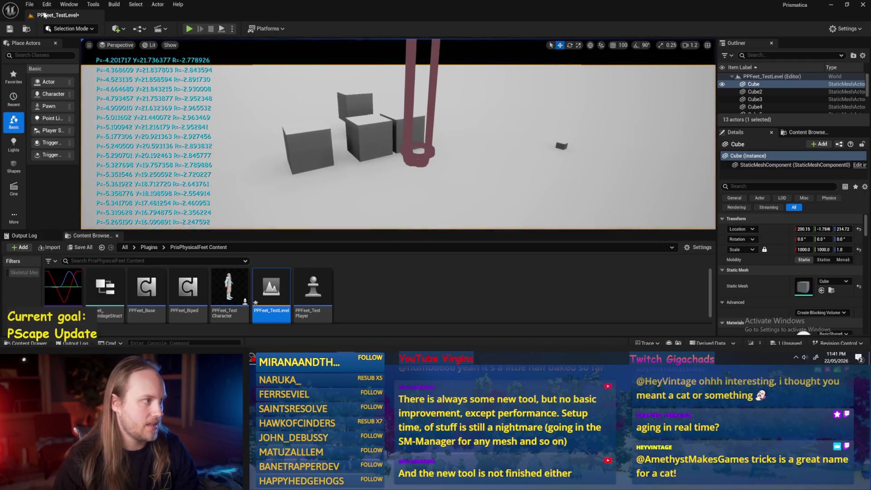
click(29, 4)
click(49, 113)
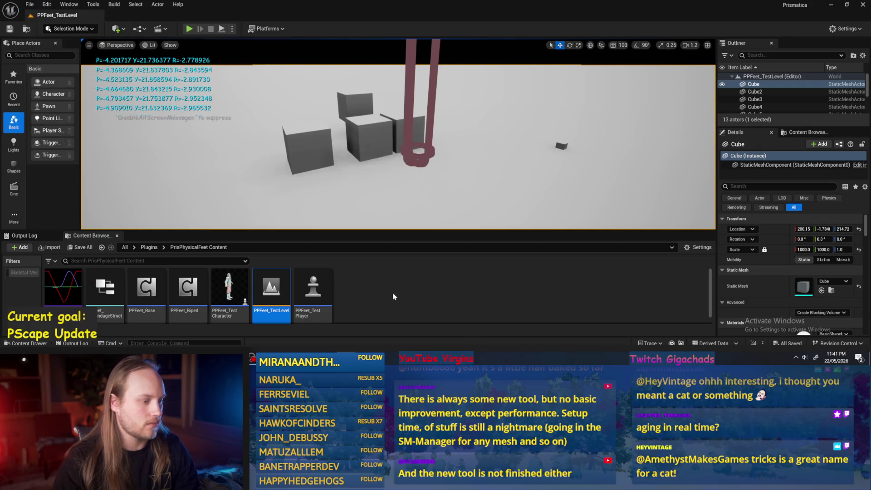
- Open PPFeet_AppendageStruct from the Content Browser and review its member variables
double_click(117, 282)
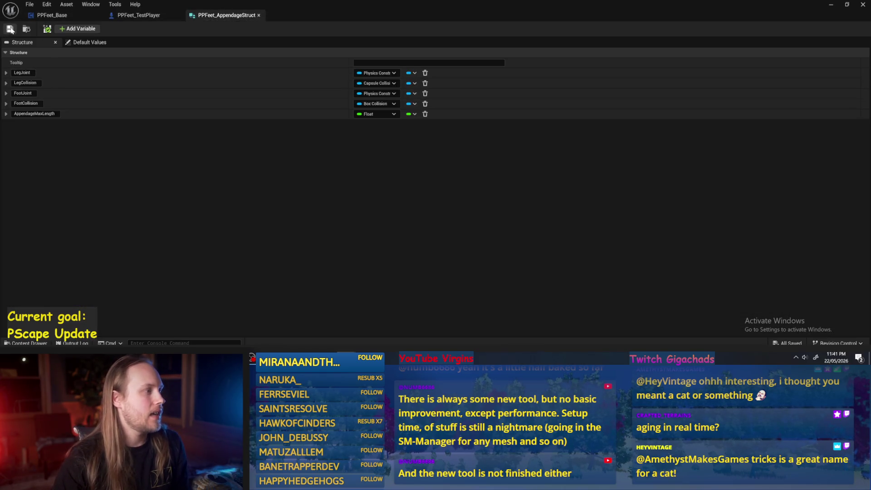
click(315, 152)
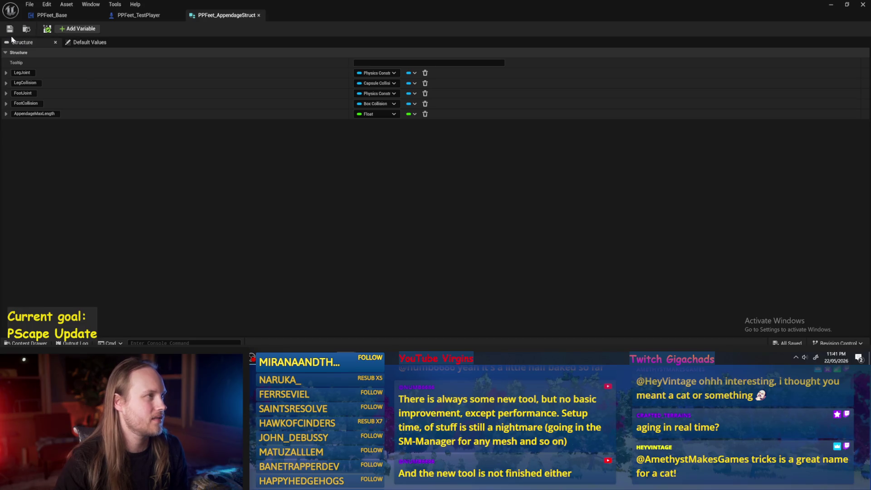
click(473, 192)
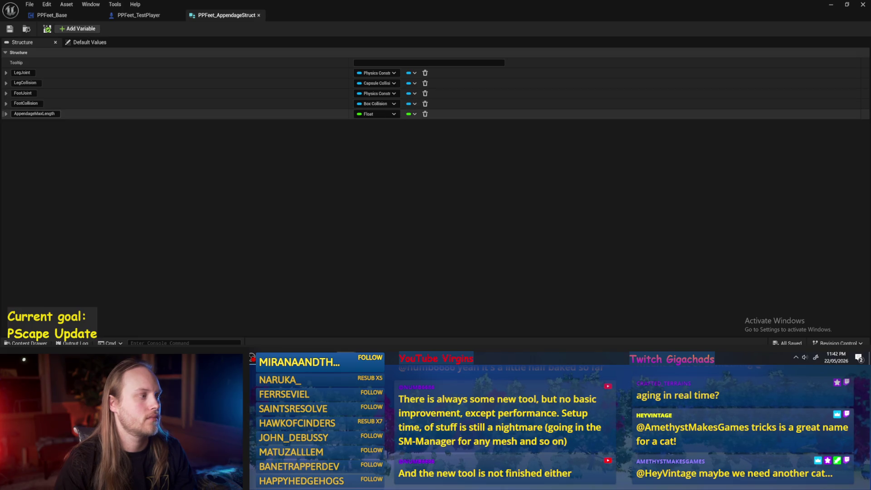
click(101, 135)
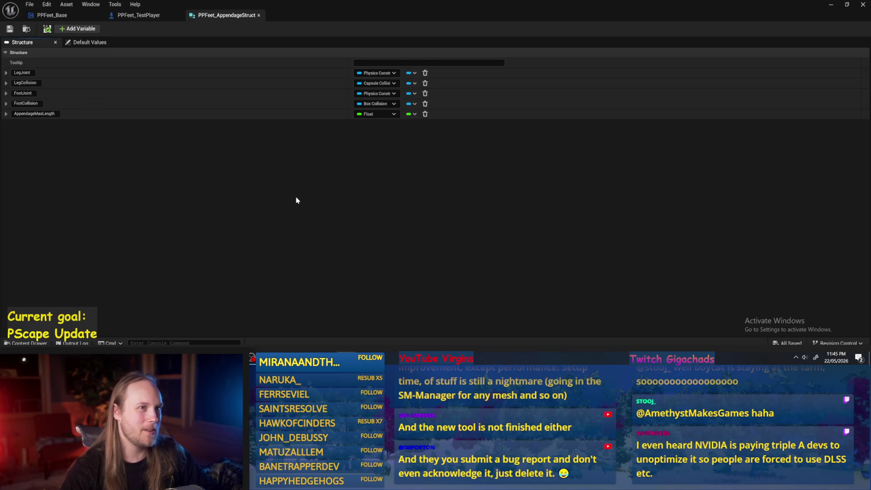
click(120, 17)
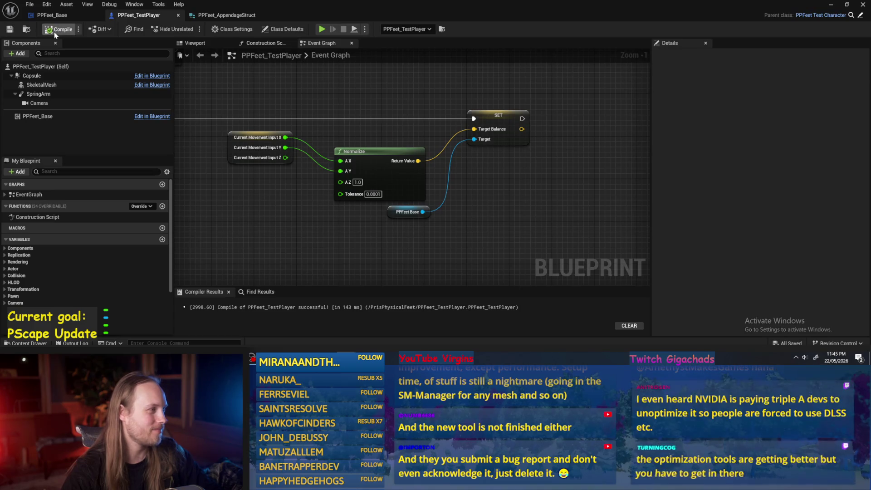
- Close and reopen the PPFeet_AppendageStruct editor, then add a new member variable
click(224, 16)
click(165, 180)
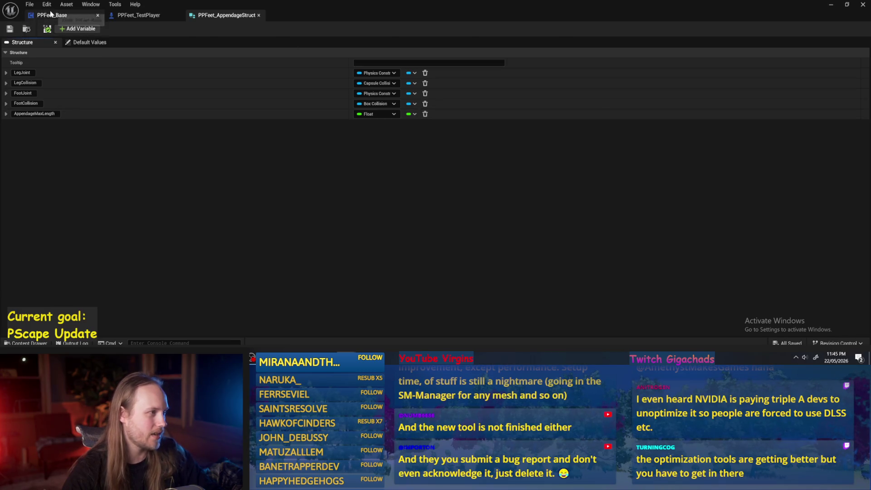
click(135, 15)
click(52, 15)
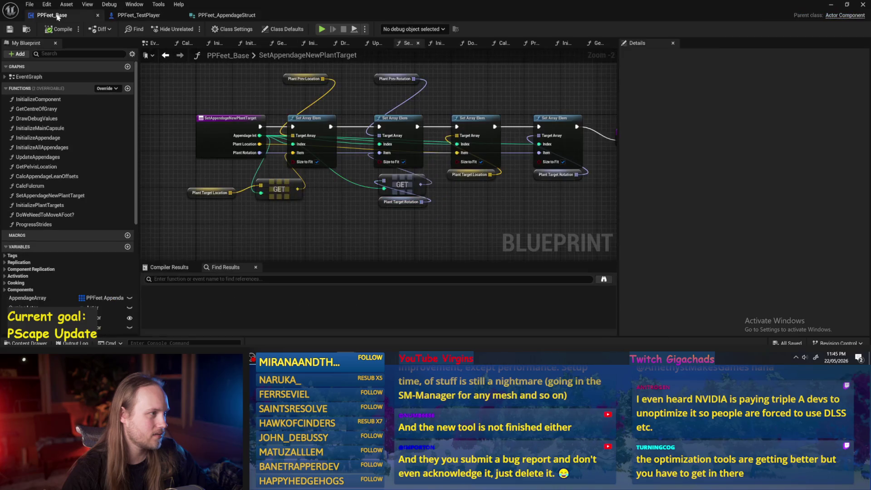
click(10, 29)
click(225, 14)
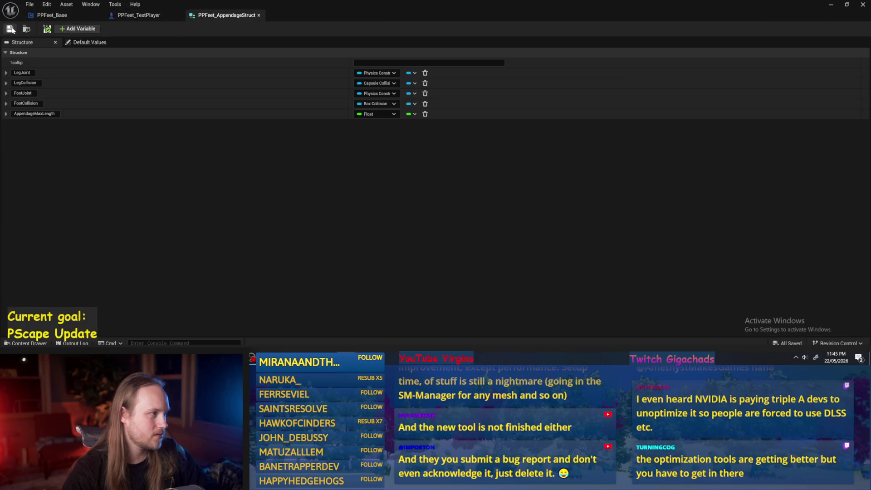
click(863, 4)
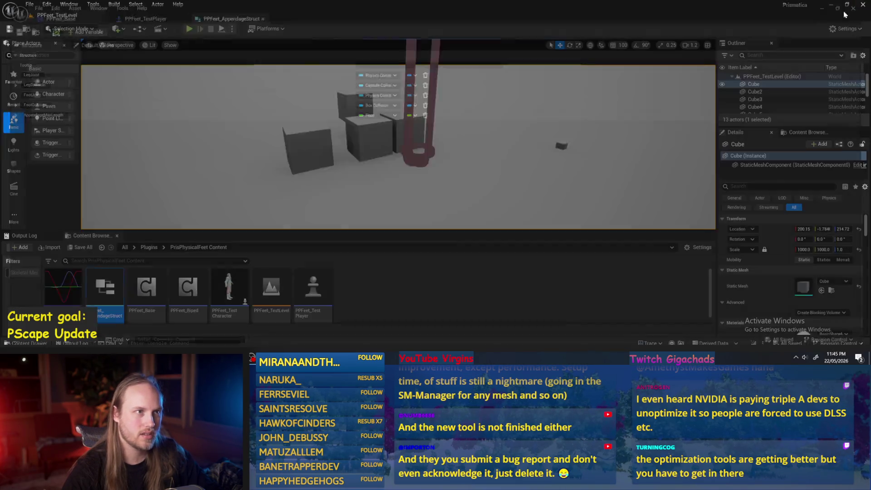
double_click(105, 288)
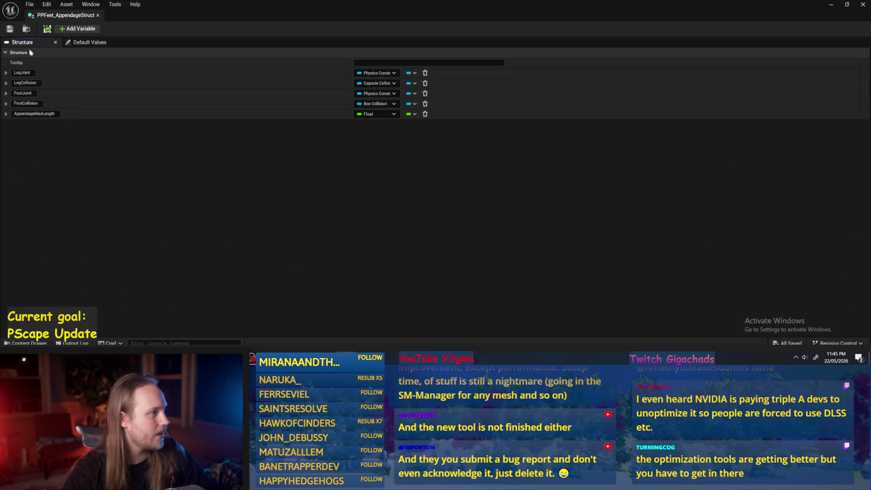
click(77, 29)
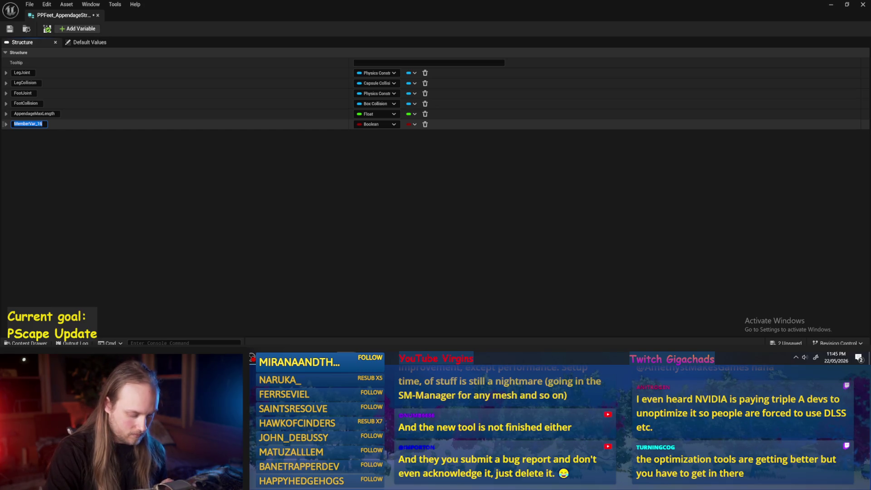
- Name the new member TargetTransform, set its type to Transform, and save the structure
text(Tar)
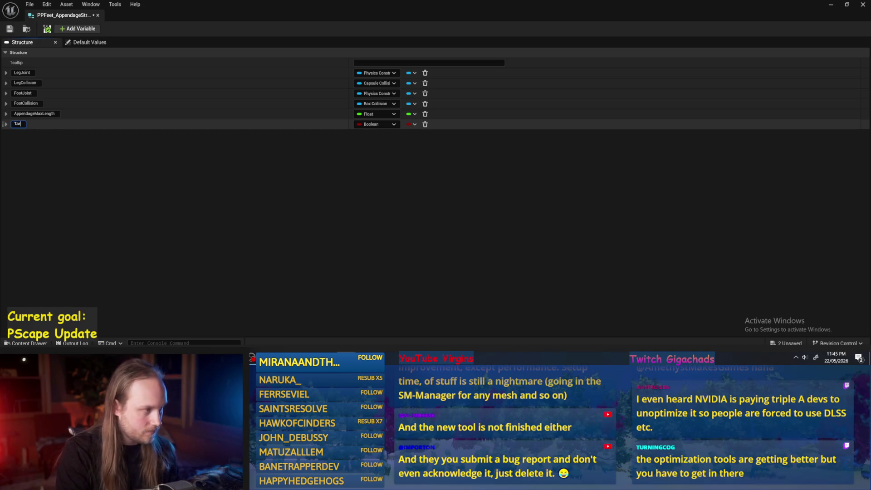
text(getTransform)
key(Return)
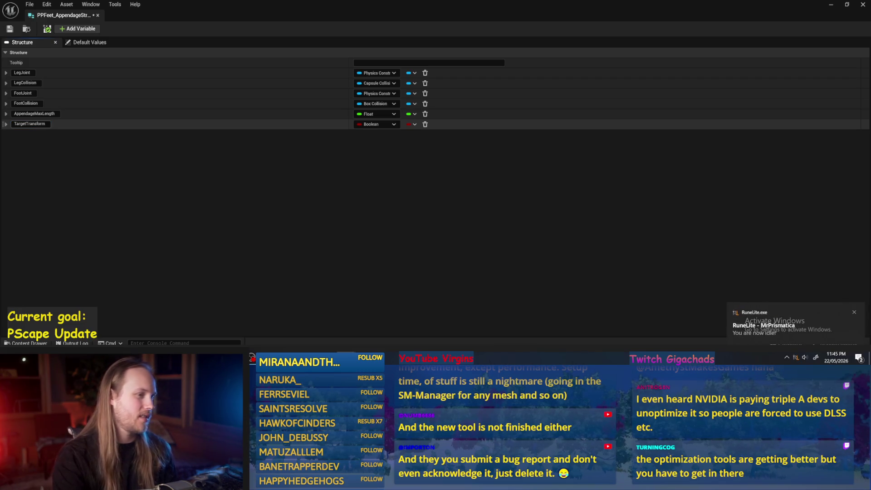
click(378, 124)
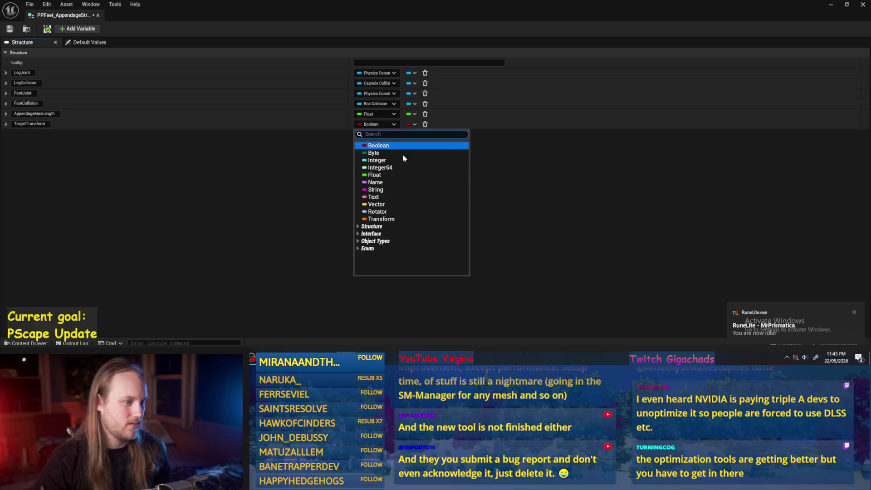
click(383, 219)
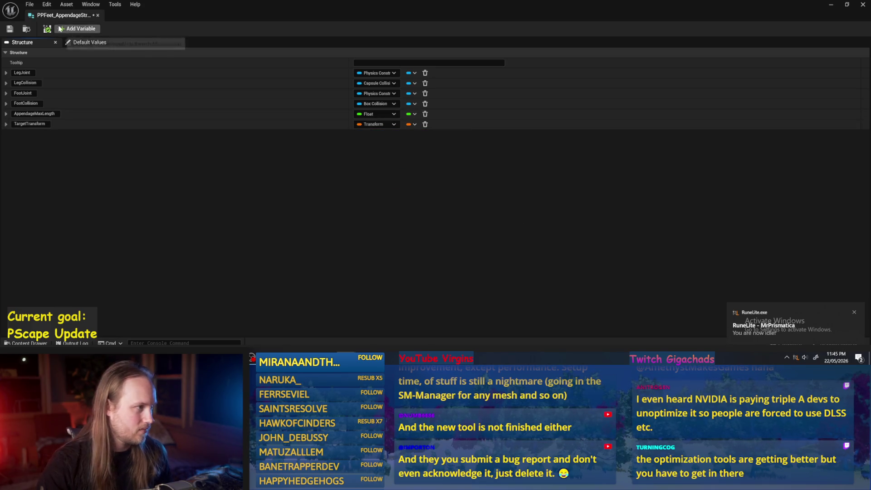
click(5, 30)
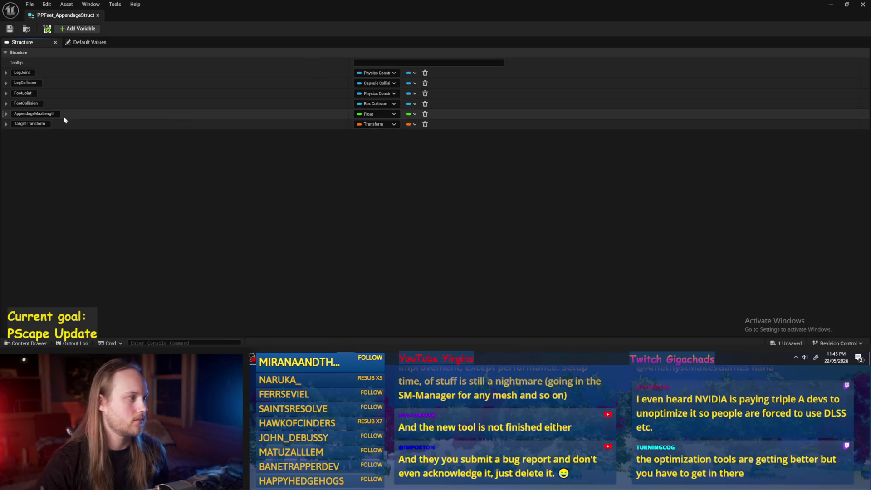
- Add a second member named TargetPlantTransform
click(77, 28)
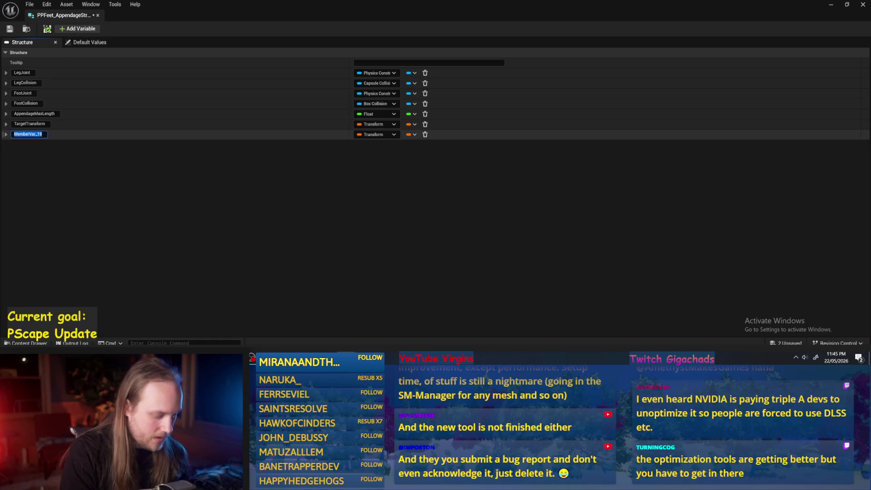
text(TargetStride)
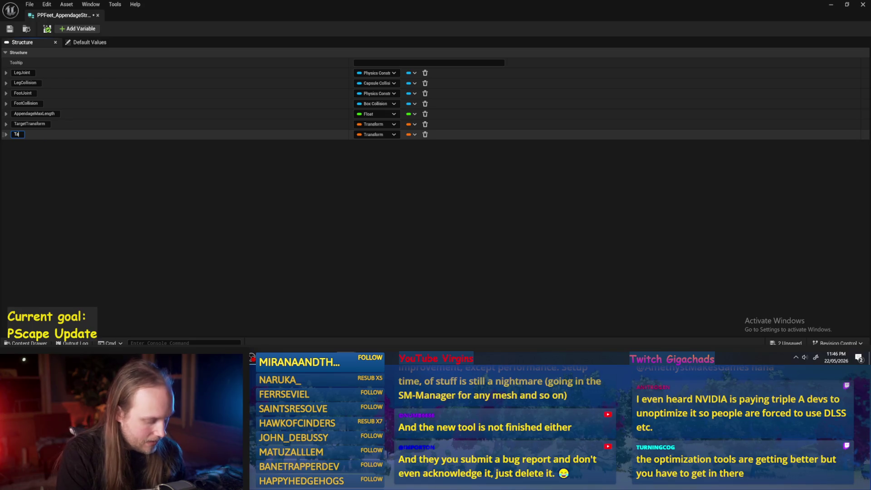
key(BackSpace)
key(BackSpace)
key(BackSpace)
text(PlantTra)
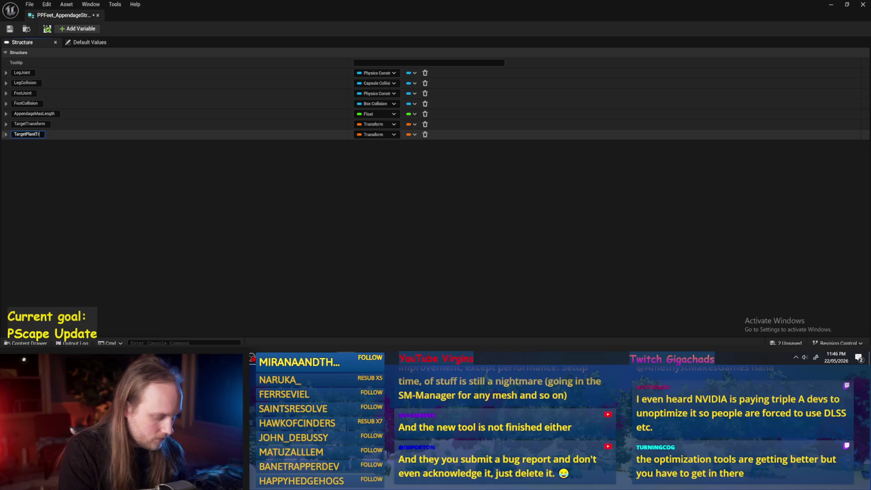
text(n)
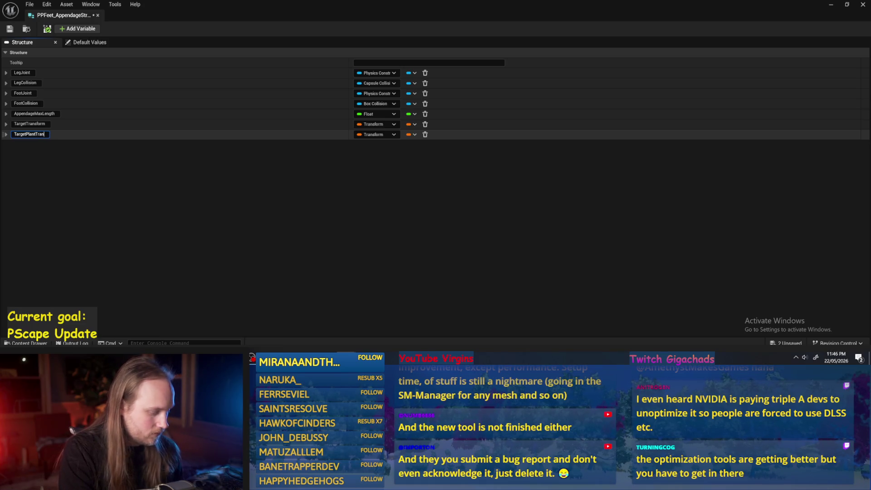
text(sform)
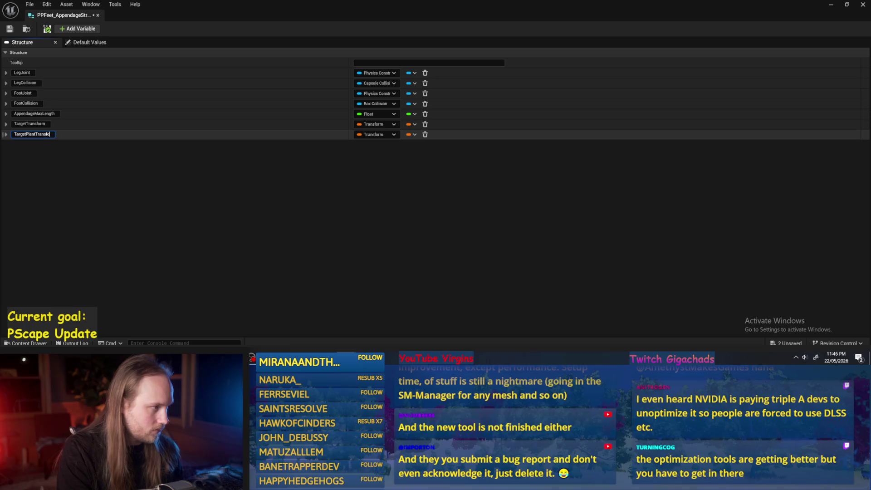
key(Return)
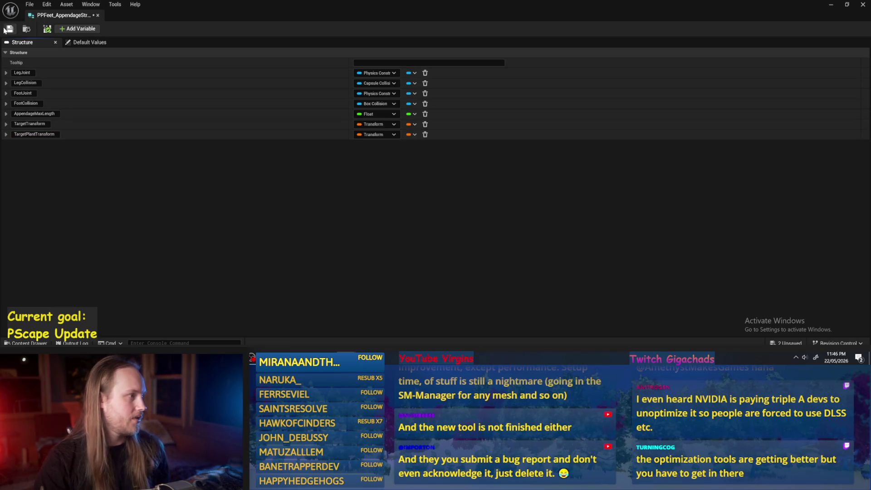
- Add a third member named PrevPlantTransform and save the structure
click(75, 29)
click(37, 145)
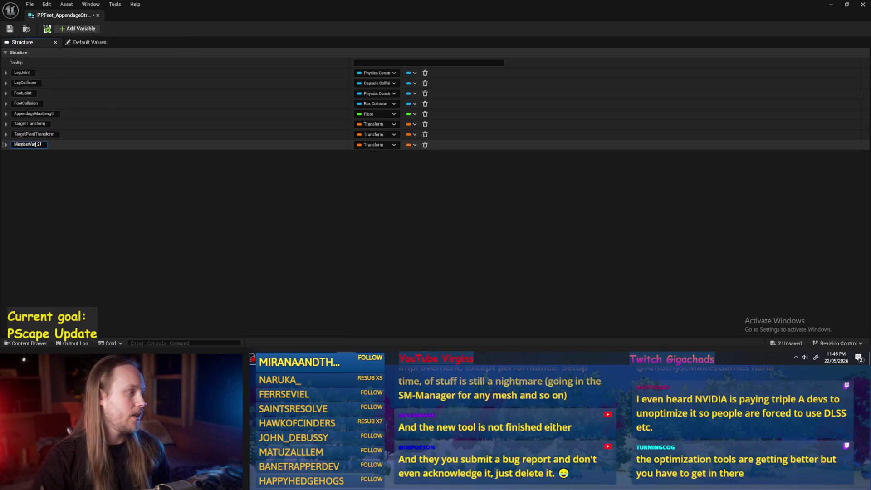
text(Previou)
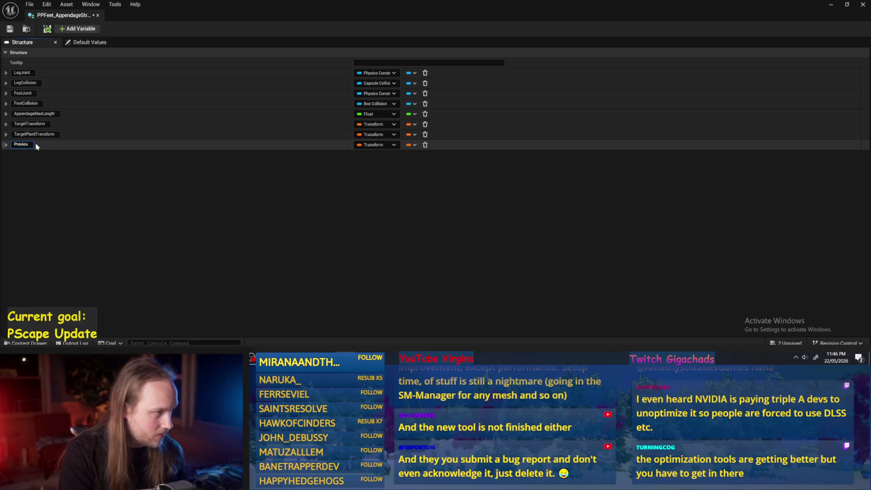
key(BackSpace)
key(BackSpace)
key(BackSpace)
text(Plant)
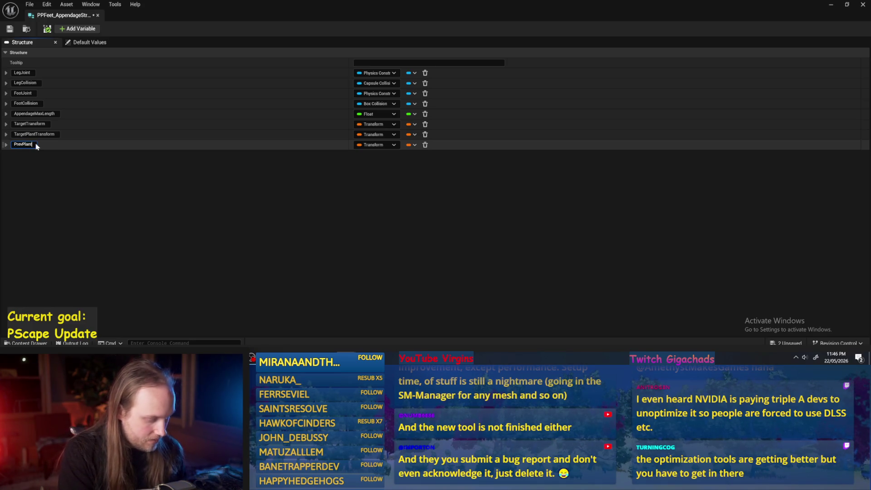
text(Transform)
key(Return)
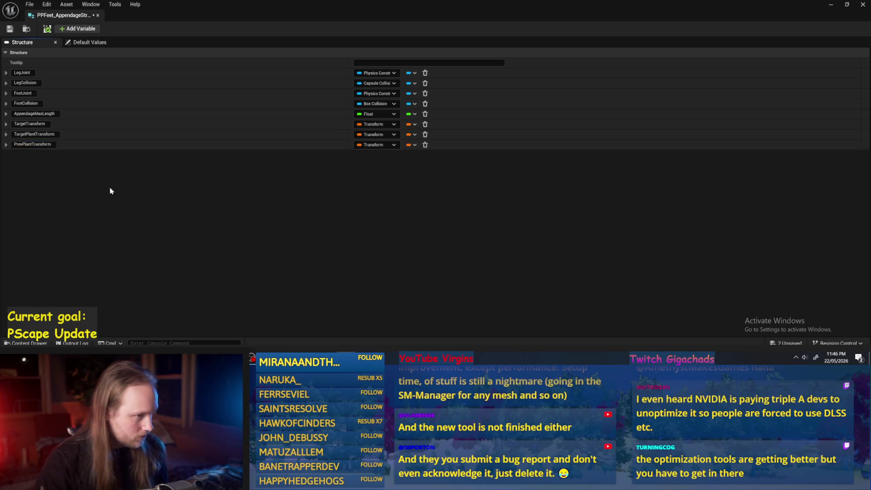
click(10, 29)
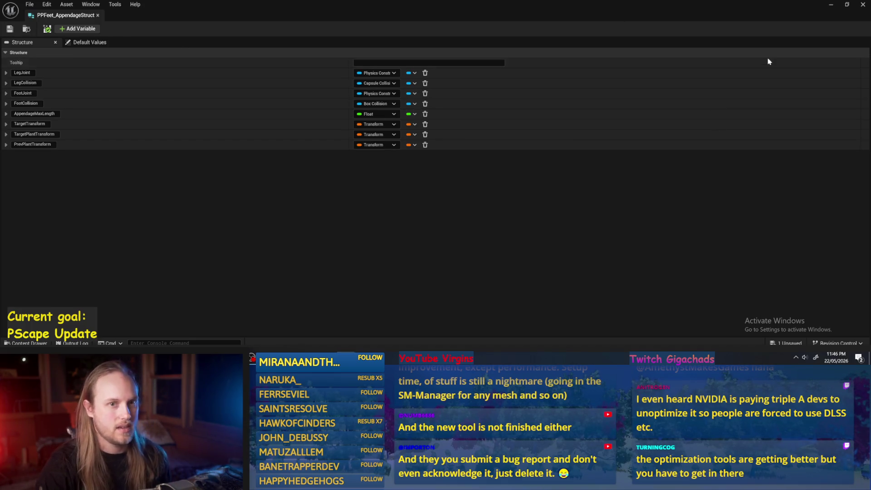
click(641, 266)
- Back in the level, frame the scene and select the DirectionalLight through the outliner search
click(832, 8)
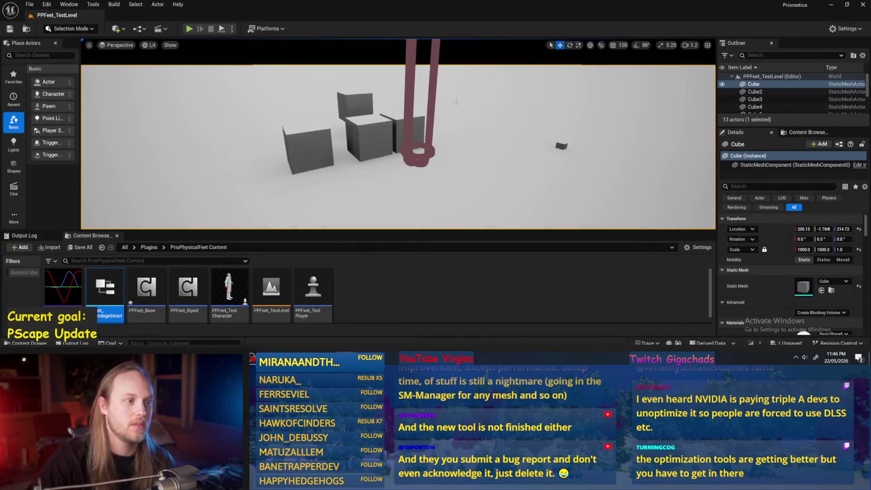
key(f)
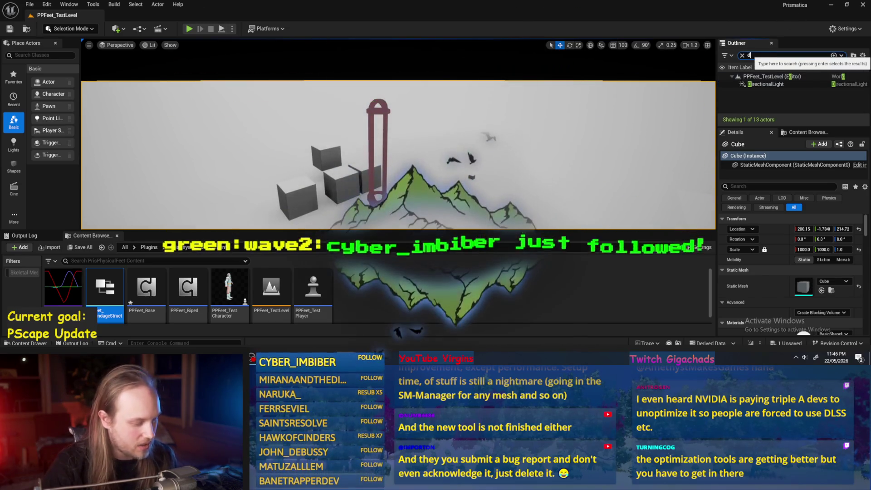
text(direc)
click(767, 84)
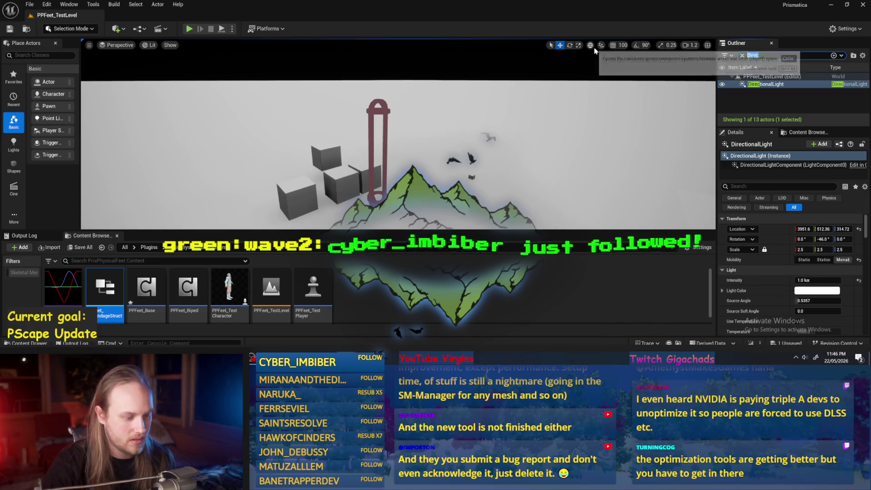
double_click(772, 55)
text(sky)
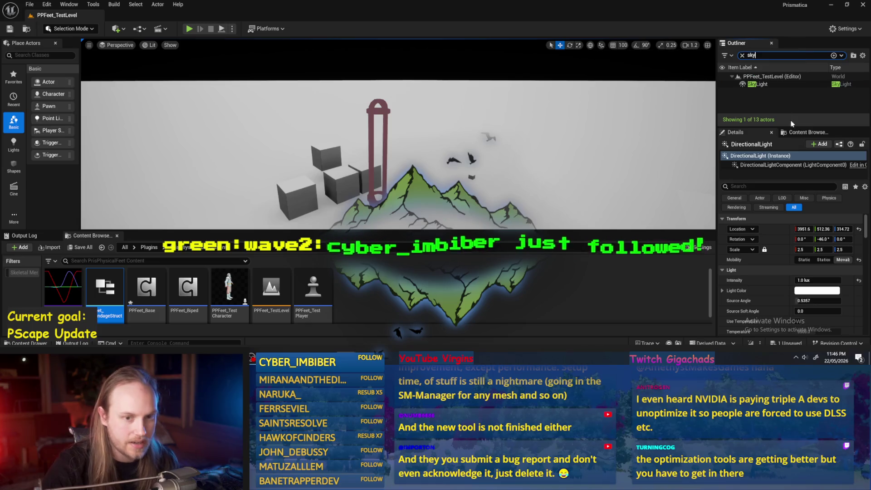
click(743, 55)
- Inspect the cubes in Unlit shading, then return the viewport to Lit
mouse_move(403, 164)
mouse_down()
mouse_move(422, 155)
mouse_move(404, 150)
mouse_up()
scroll(404, 164, up, 2)
key(w)
key(s)
scroll(398, 136, down, 2)
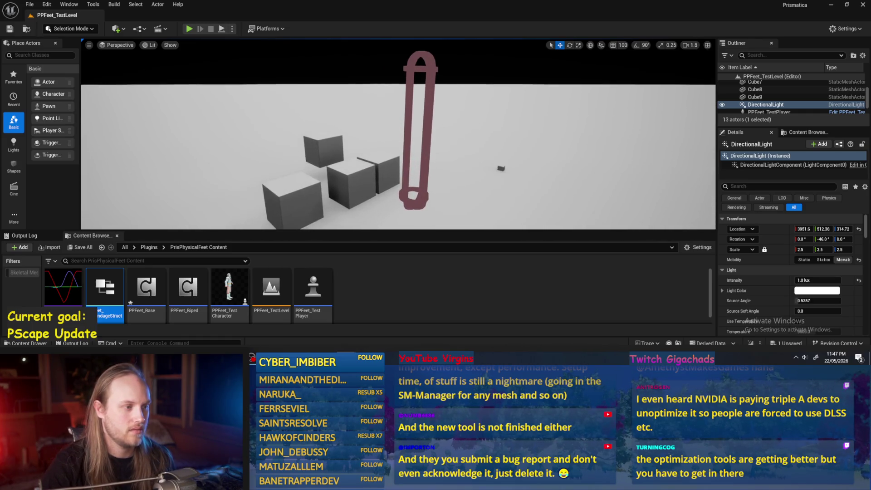
click(150, 45)
click(158, 82)
scroll(159, 81, up, 3)
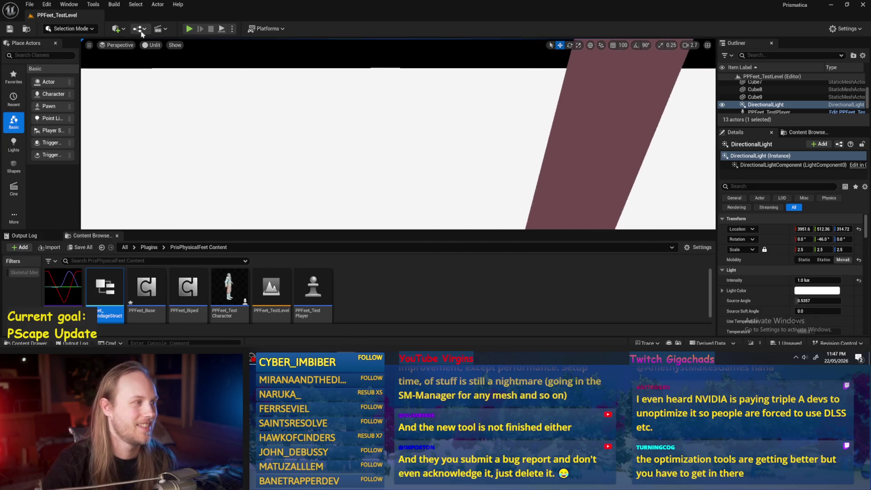
click(149, 45)
click(159, 74)
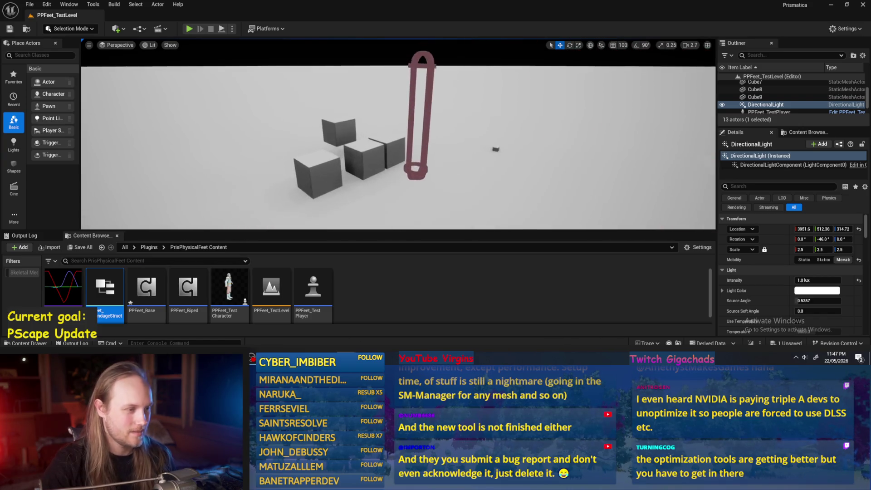
scroll(398, 136, down, 1)
drag(398, 136, 398, 91)
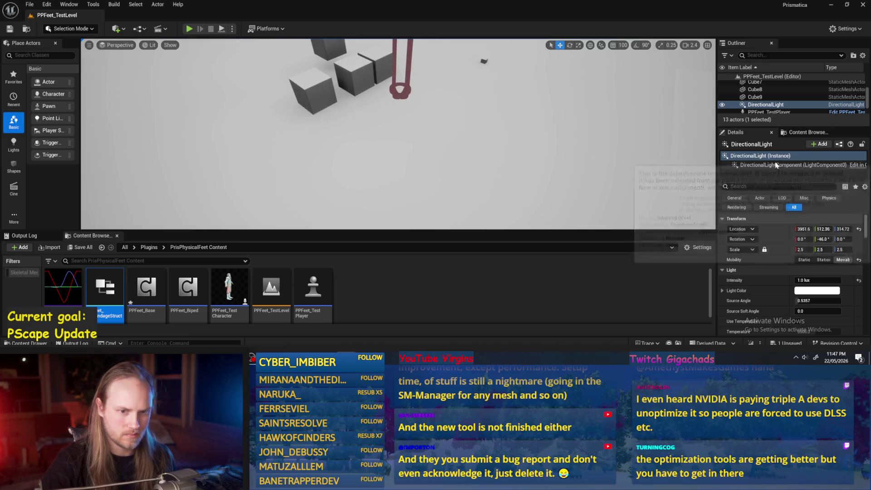
- Set the directional light's source angle to 1, enable Cast Shadows, and reopen PPFeet_AppendageStruct
click(803, 301)
drag(803, 301, 812, 280)
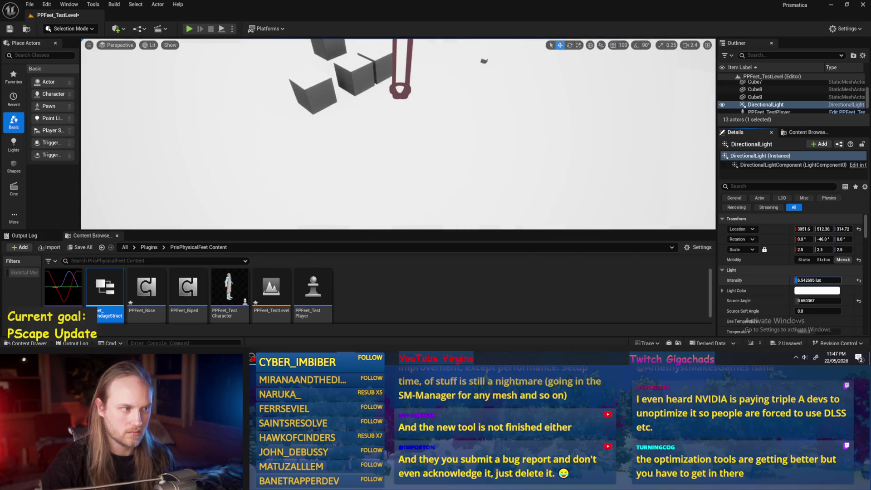
text(1)
click(781, 186)
text(cas)
click(798, 229)
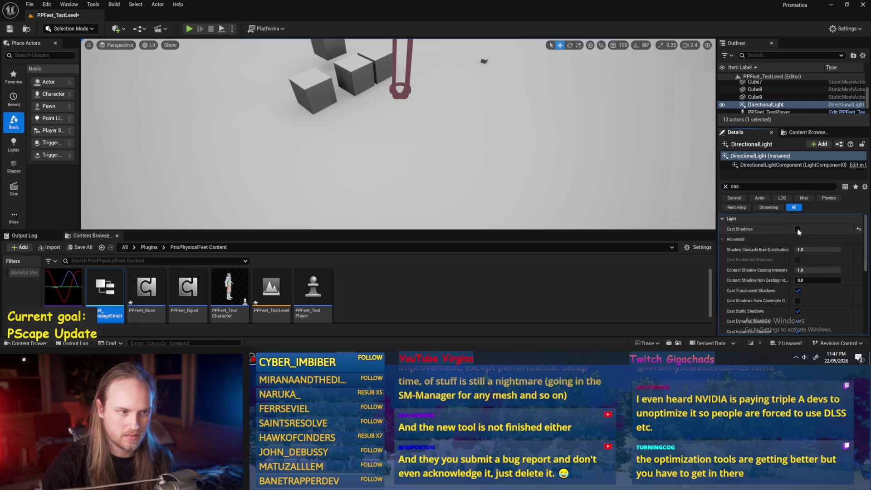
mouse_move(398, 136)
mouse_down()
mouse_move(408, 131)
mouse_move(382, 136)
mouse_move(394, 135)
mouse_up()
double_click(105, 290)
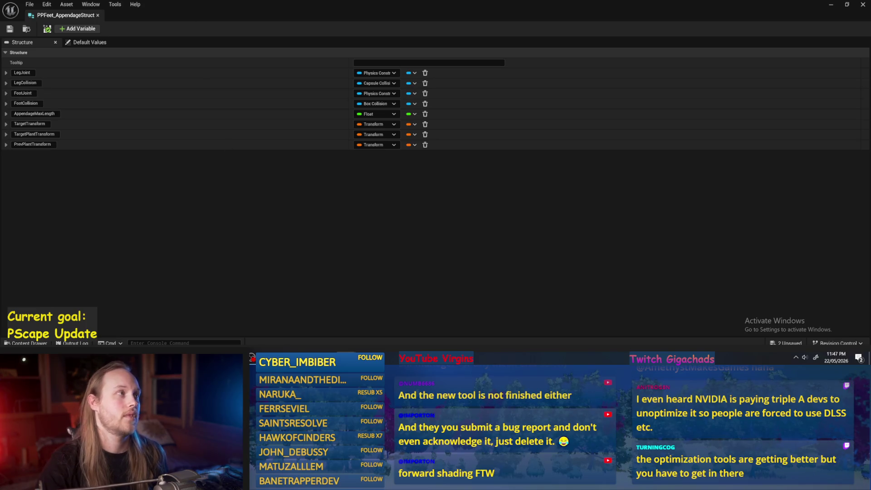
- Leave TargetTransform's name unchanged and add a new member, MemberVar_23, at the bottom of the struct
click(276, 208)
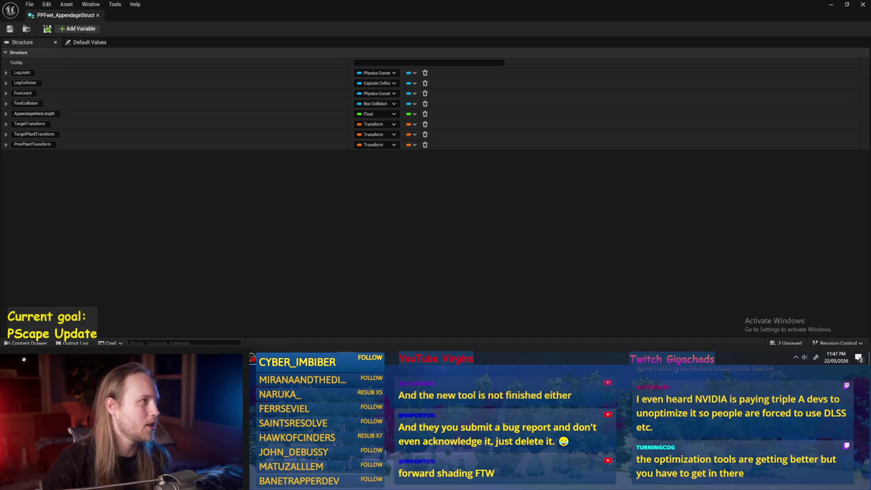
click(253, 214)
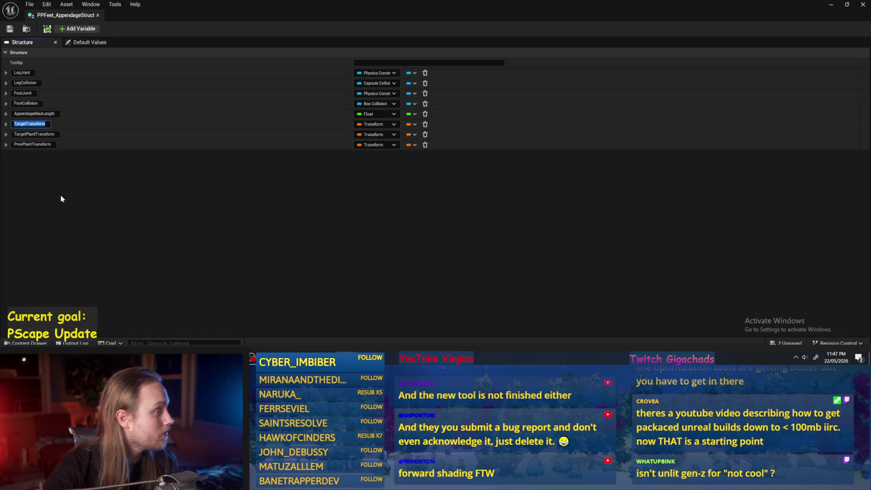
click(23, 123)
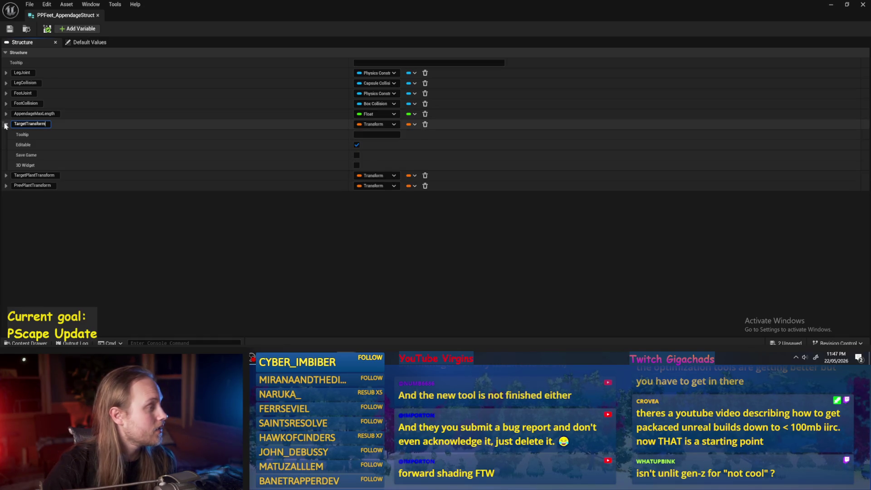
click(6, 124)
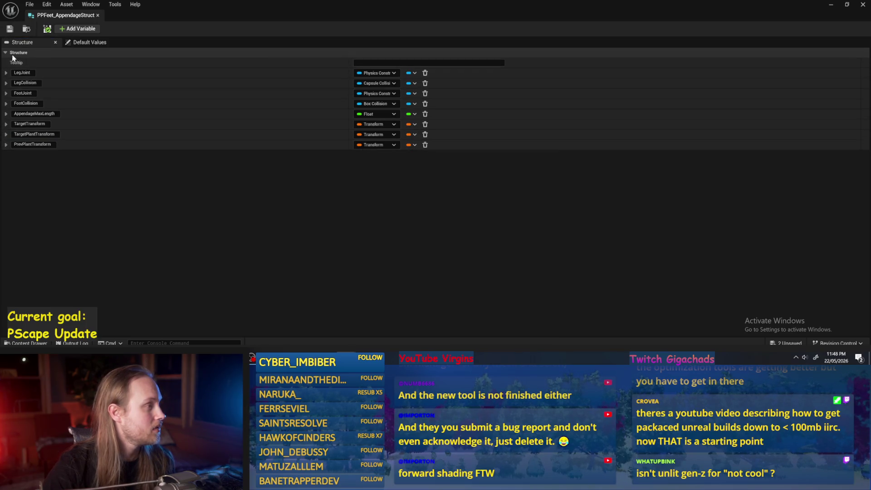
click(59, 31)
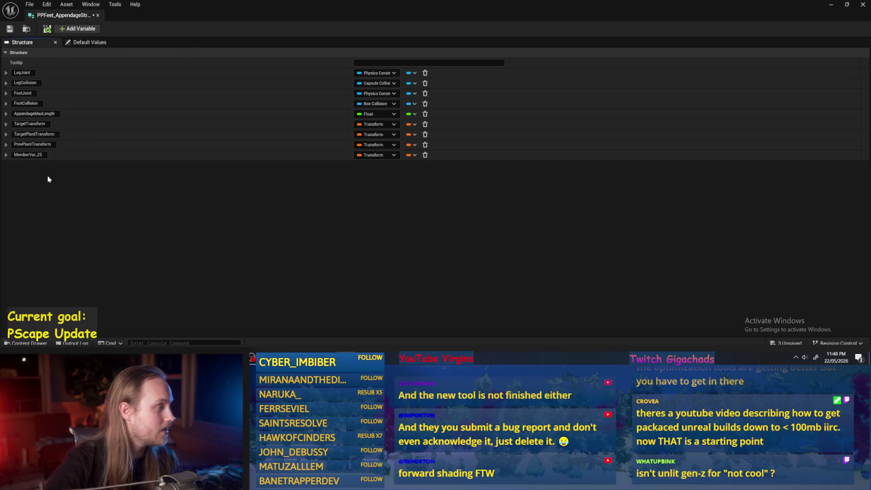
- Name the new member StrideValue, then revise it to StrideCompletion
text(St)
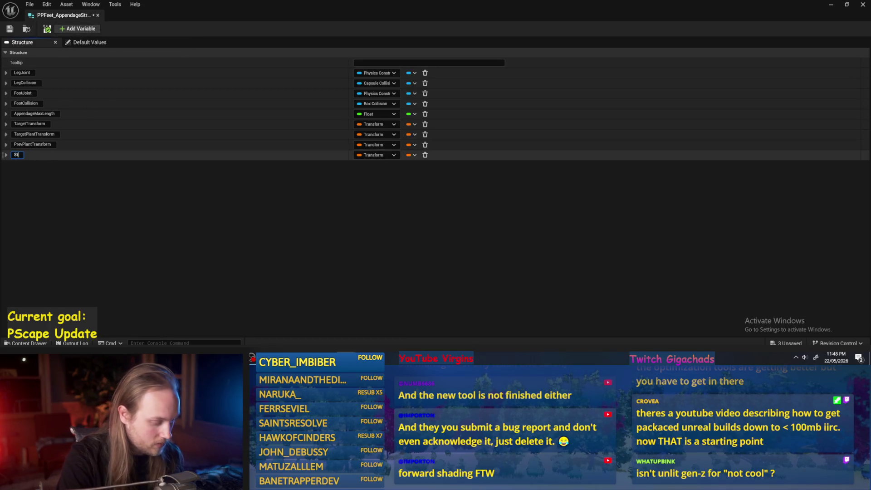
text(ride)
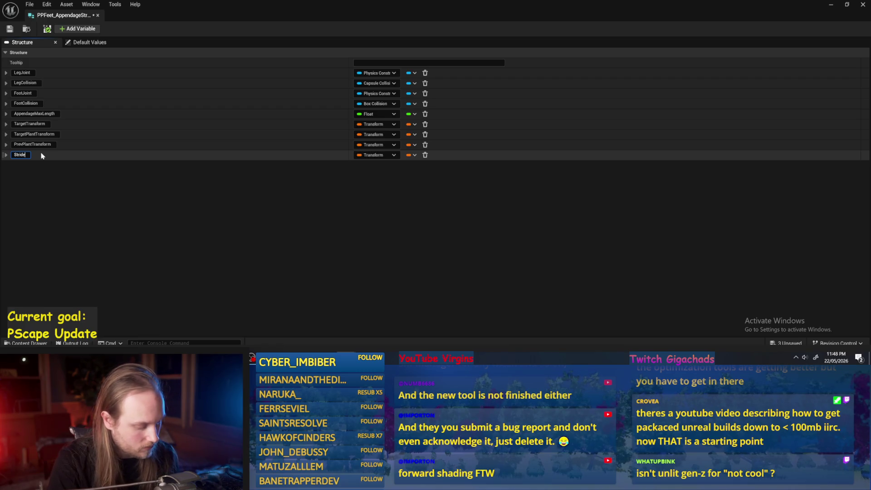
text(Value)
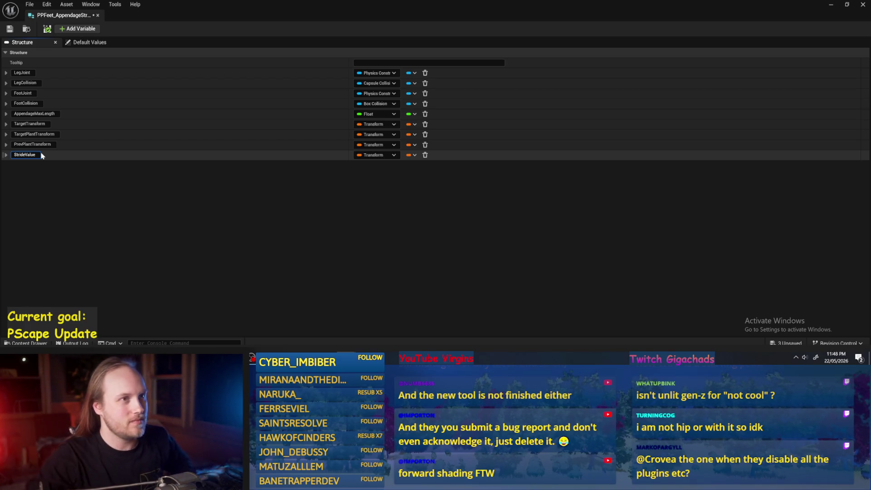
key(Return)
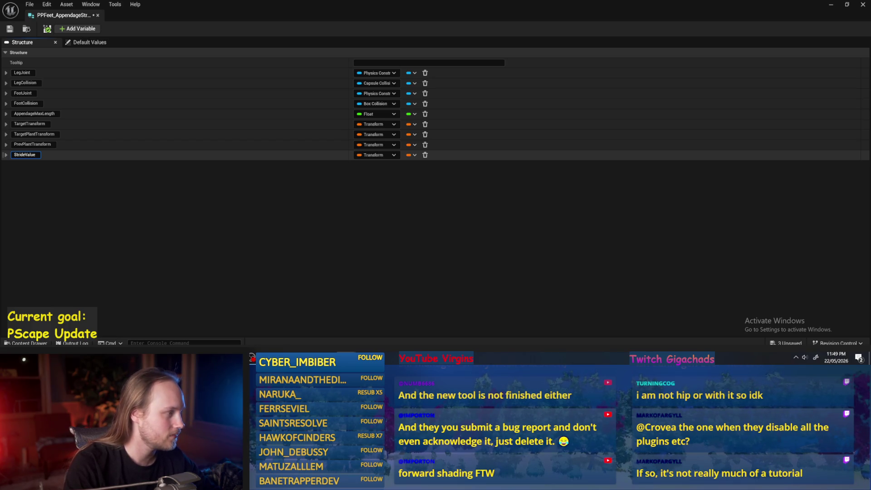
key(BackSpace)
key(BackSpace)
key(BackSpace)
text(F)
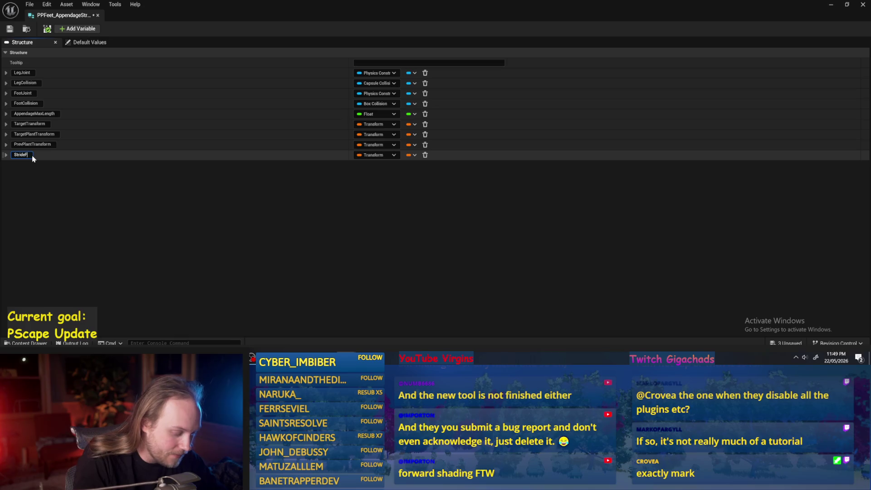
text(actor)
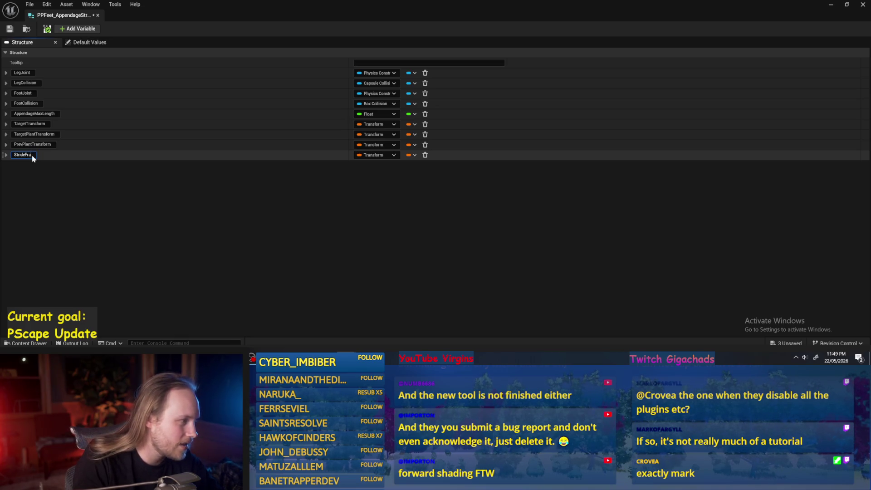
key(BackSpace)
key(BackSpace)
key(BackSpace)
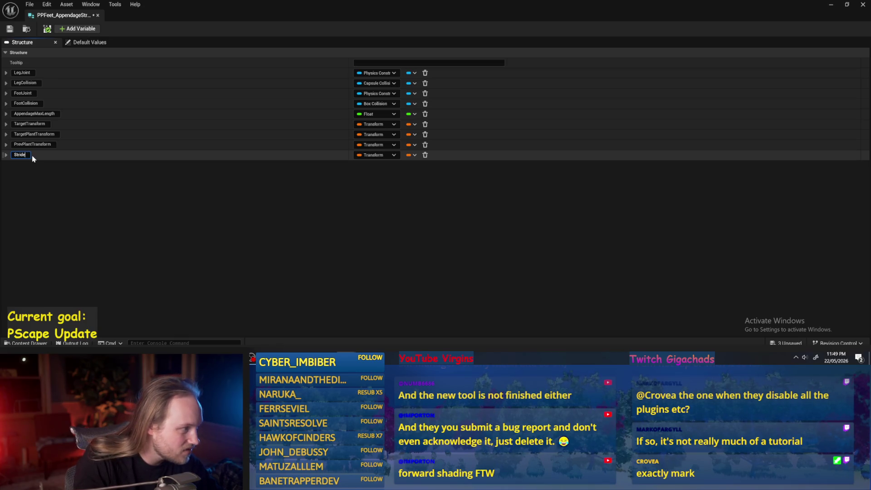
text(Completion)
key(Return)
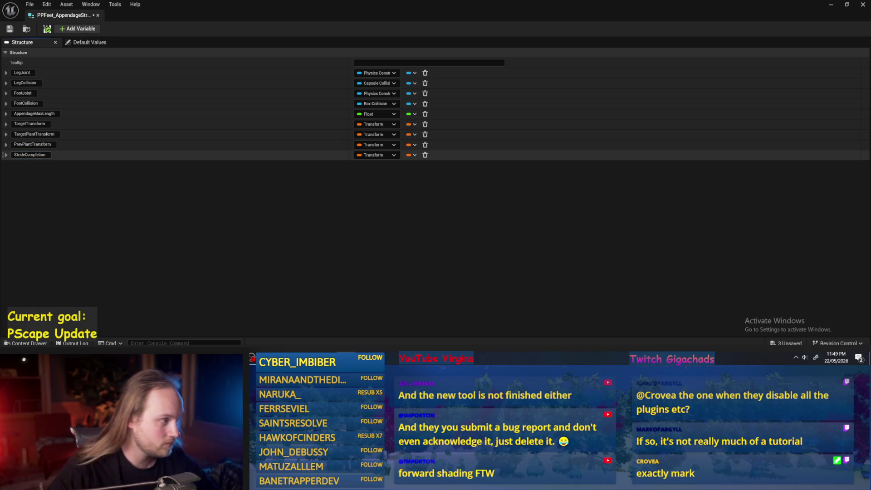
- Change StrideCompletion's type to Float and save the structure
click(376, 156)
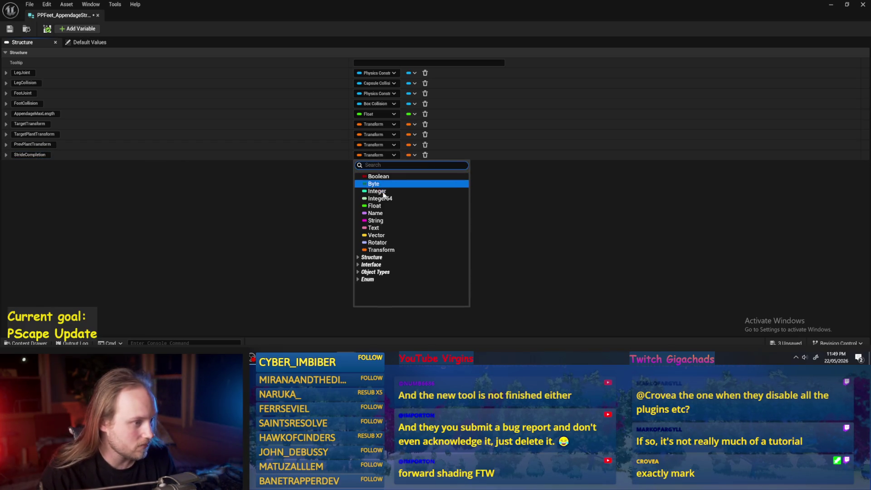
click(376, 206)
click(10, 28)
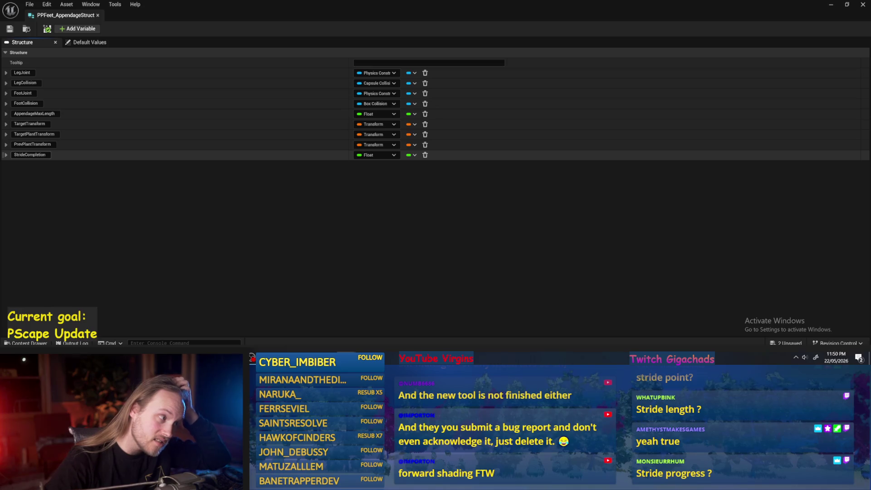
- Rename the member StrideProgress, save, and add another member variable
double_click(29, 155)
text(StridePRogress)
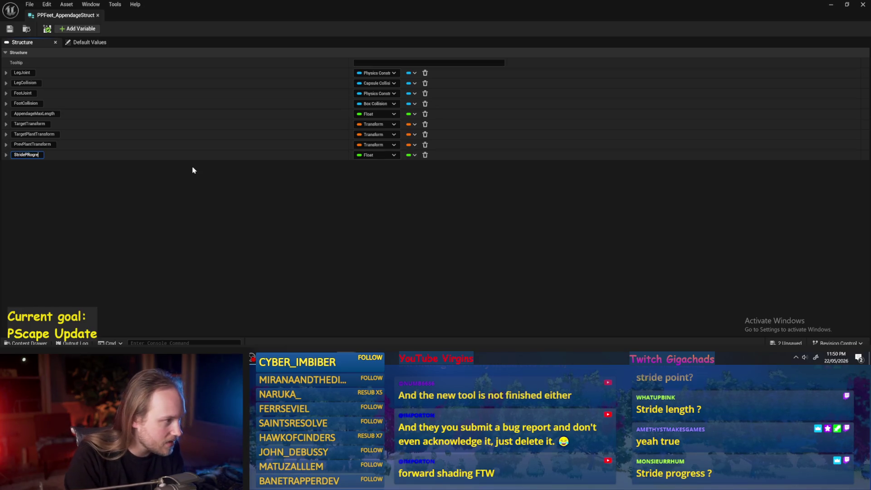
key(Delete)
text(r)
key(Return)
click(9, 30)
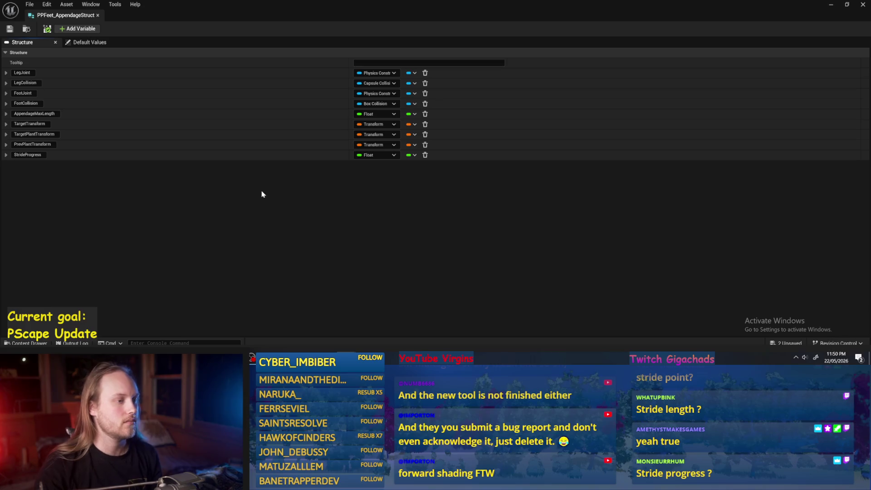
click(299, 268)
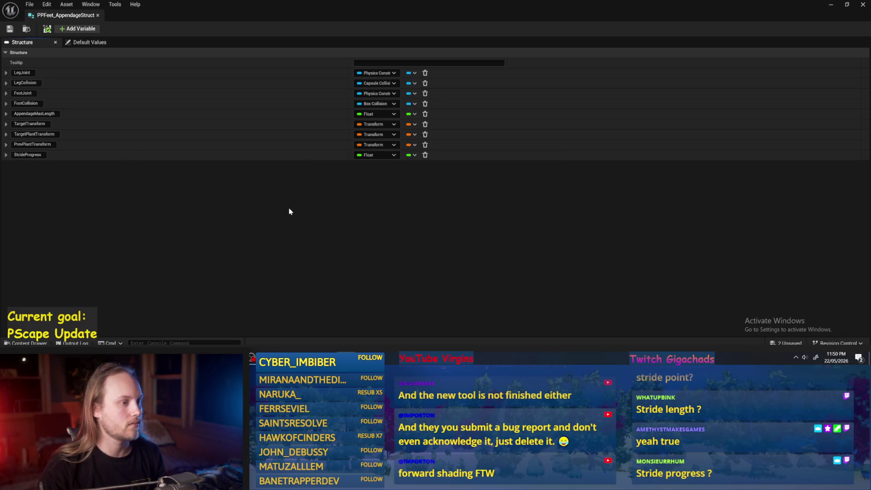
click(73, 29)
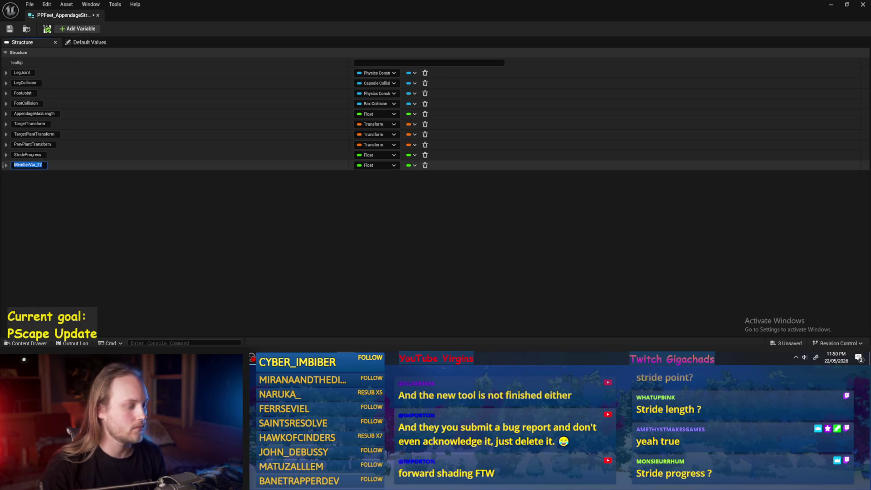
- Name the newest member AppendageState and save the structure with Ctrl+S
text(AppendageS)
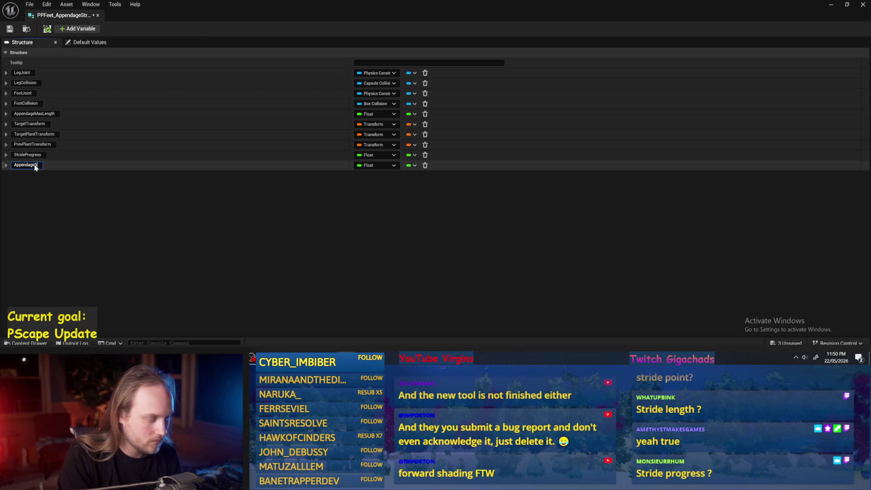
text(tate)
key(Return)
key(ctrl+s)
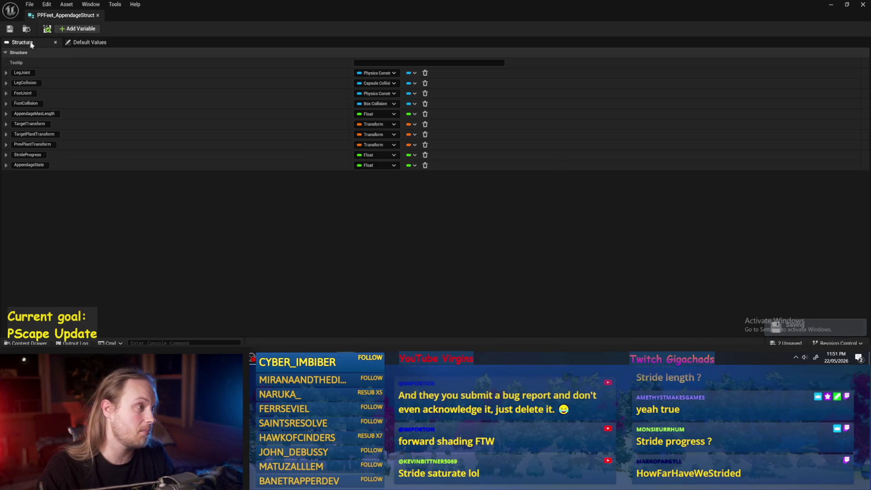
- Create a Blueprint enumeration named PPFeet_AppendageState in the content folder, save all, and open it
click(831, 8)
right_click(360, 296)
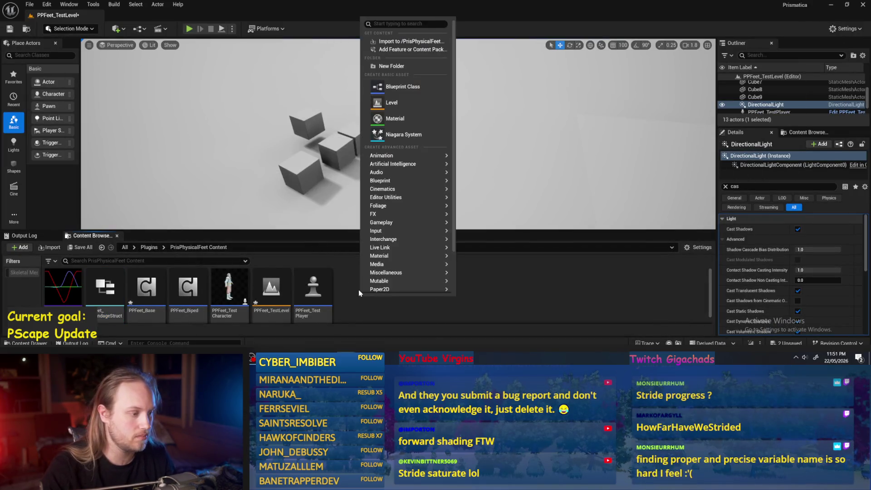
mouse_move(384, 185)
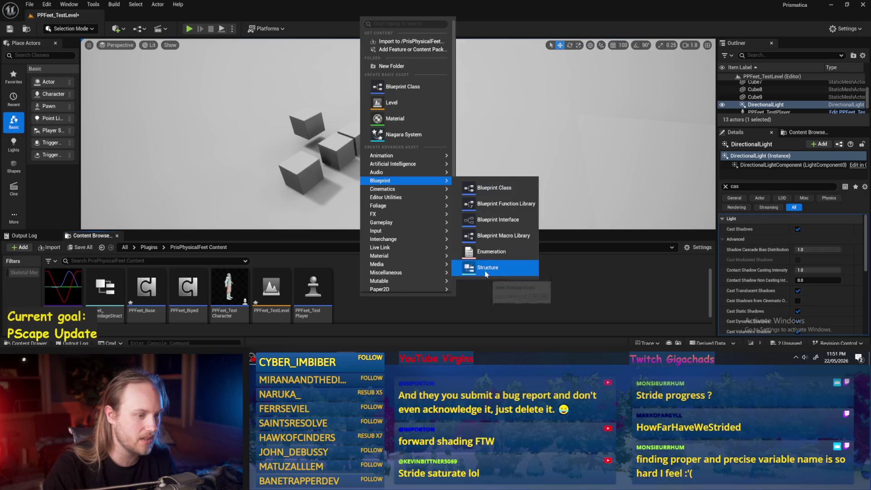
click(488, 269)
text(PPFeet_AppendageState)
key(Return)
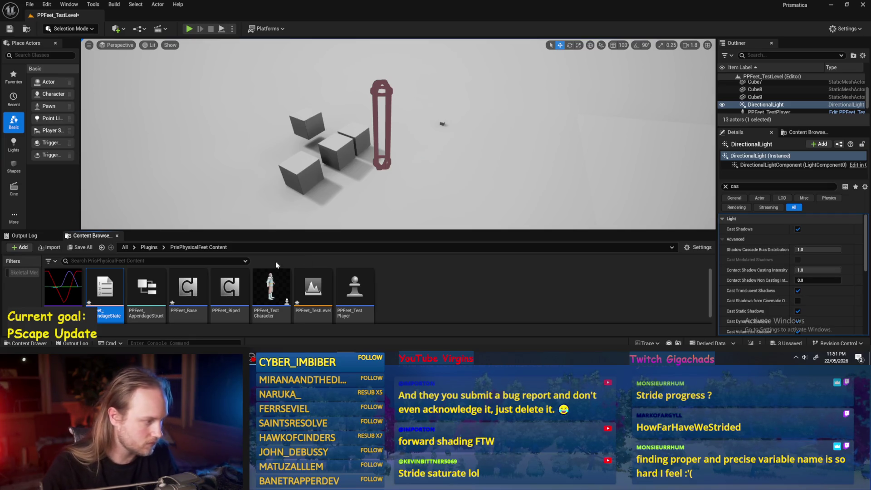
click(14, 32)
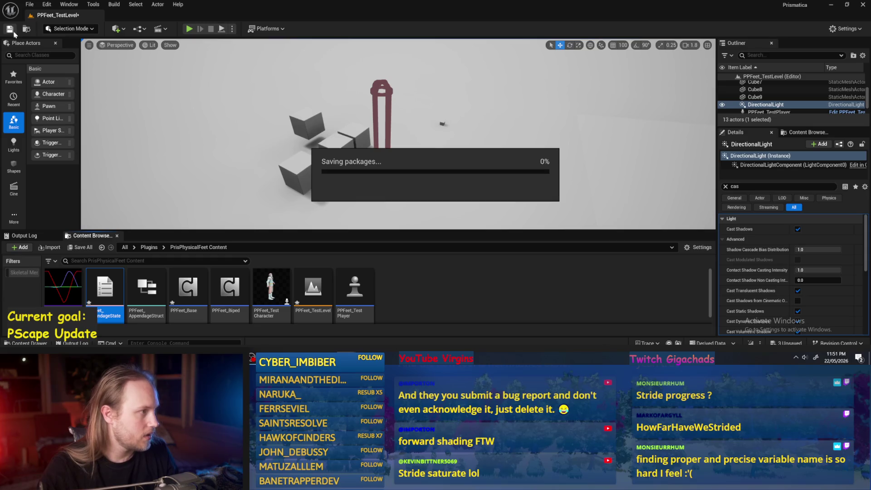
double_click(119, 284)
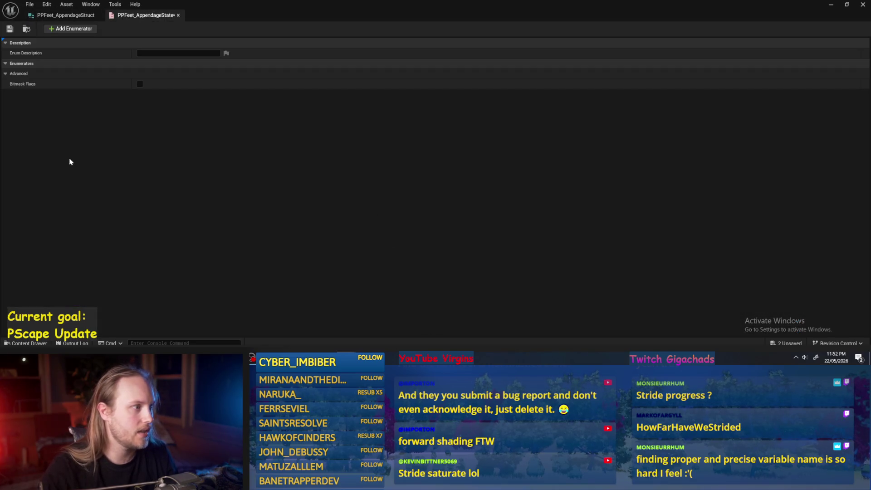
- Add two enumerators to the enum, named Planted and Striding
click(70, 29)
click(168, 73)
text(Planted)
key(Return)
click(78, 30)
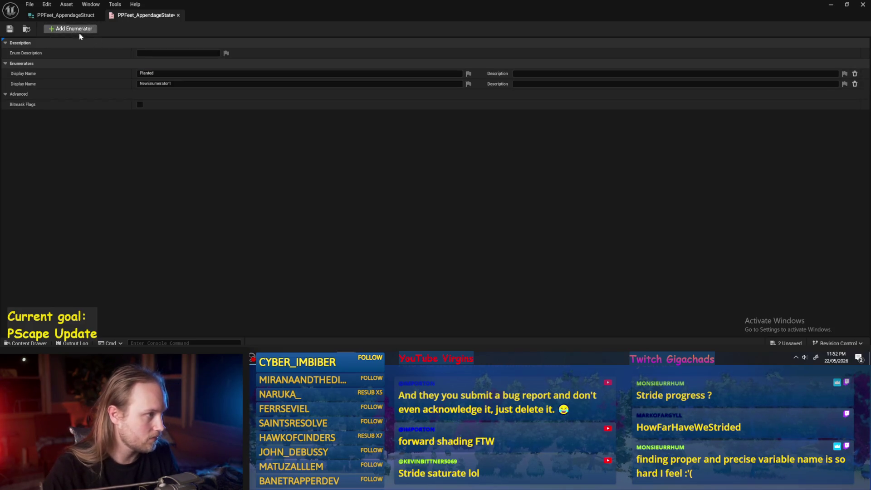
click(168, 84)
text(Striding)
key(Return)
- Add a third enumerator named Occupied and save the enum
click(75, 29)
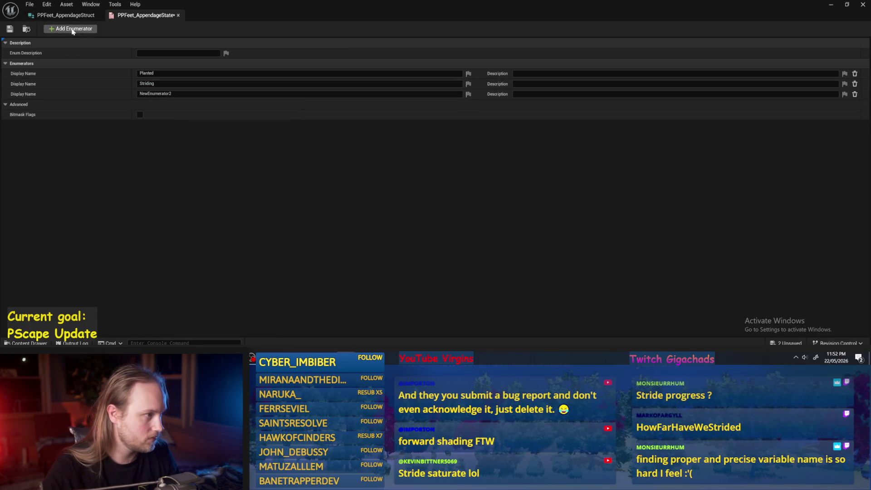
click(168, 93)
text(Busy)
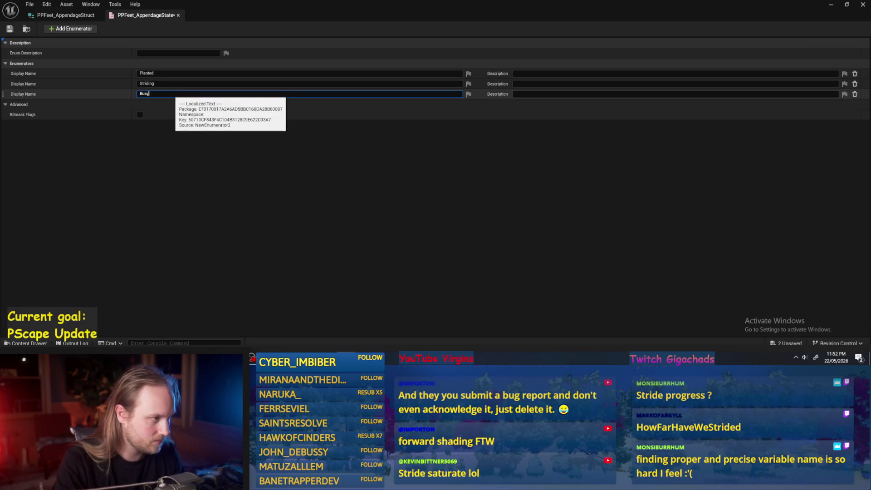
key(Return)
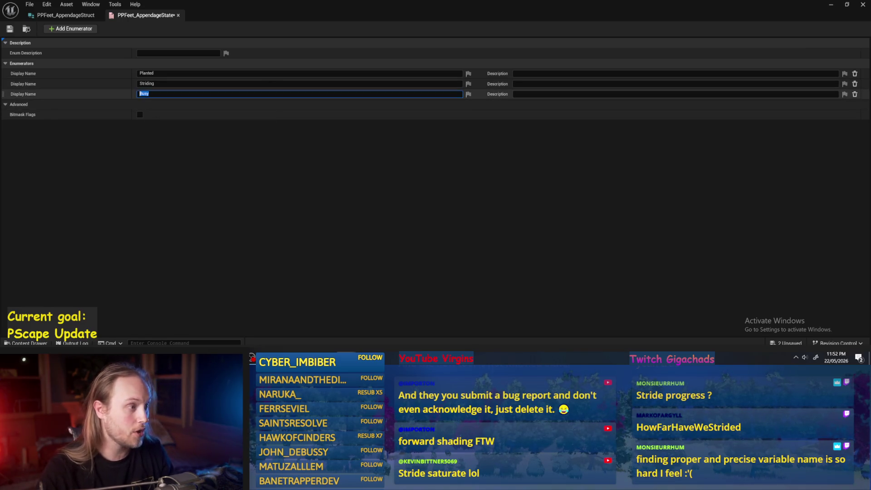
text(Odied)
key(Return)
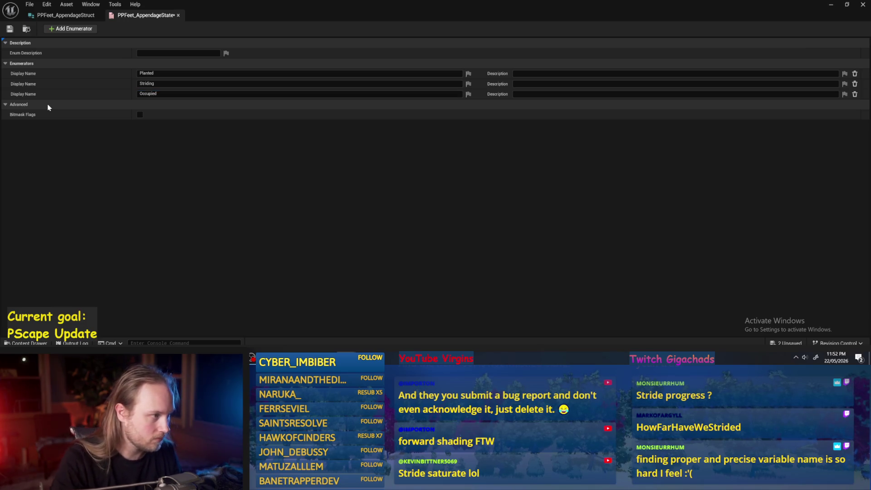
click(9, 29)
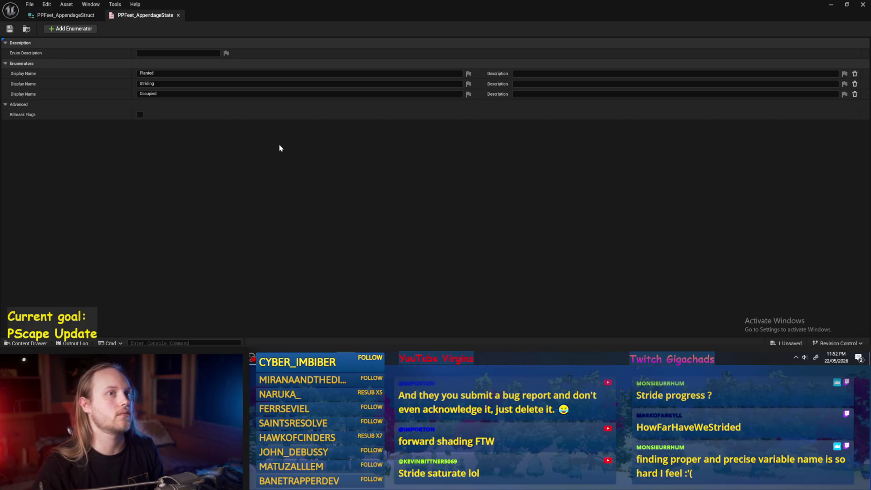
click(66, 15)
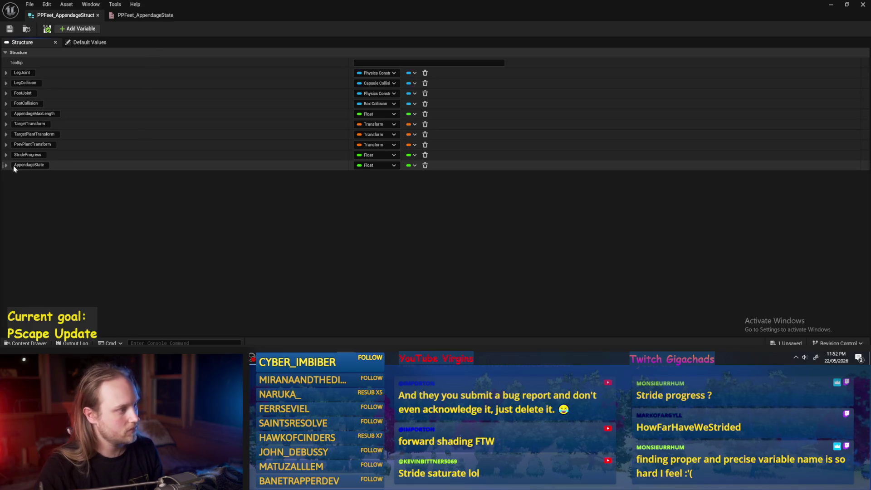
- Change the AppendageState member's type to the PPFeet_AppendageState enum and save the struct
click(376, 166)
text(appendage)
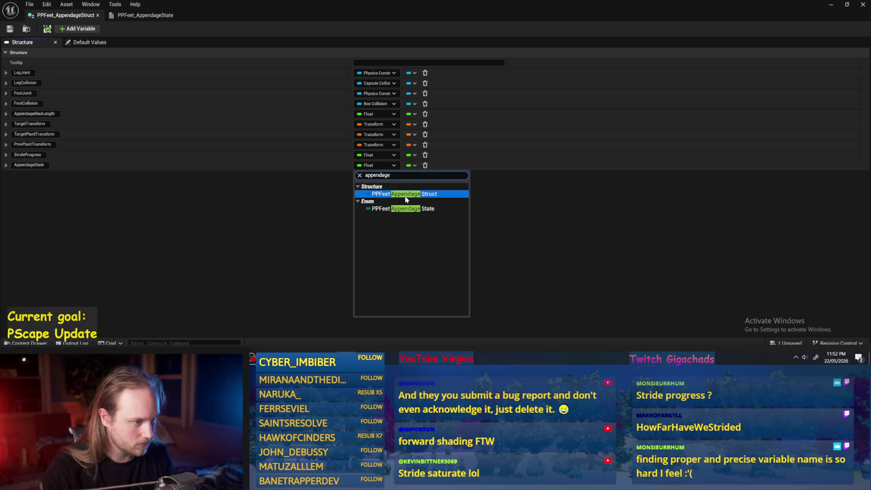
click(400, 196)
click(9, 29)
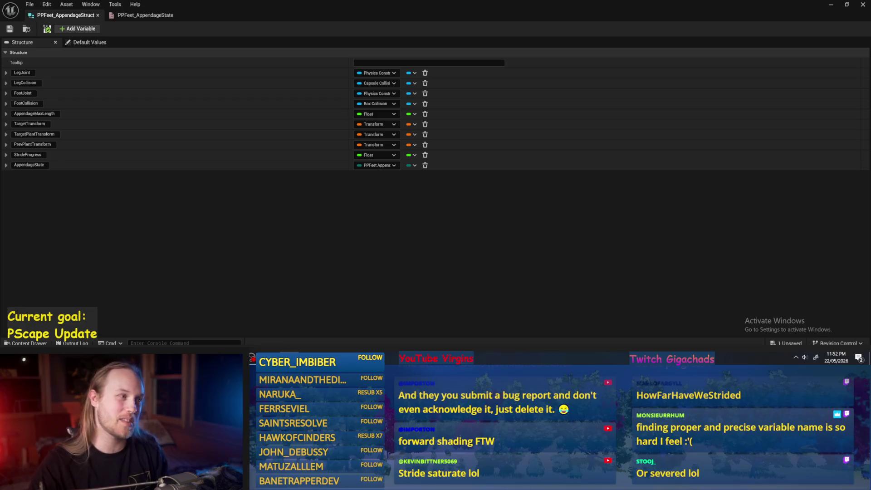
key(ctrl+s)
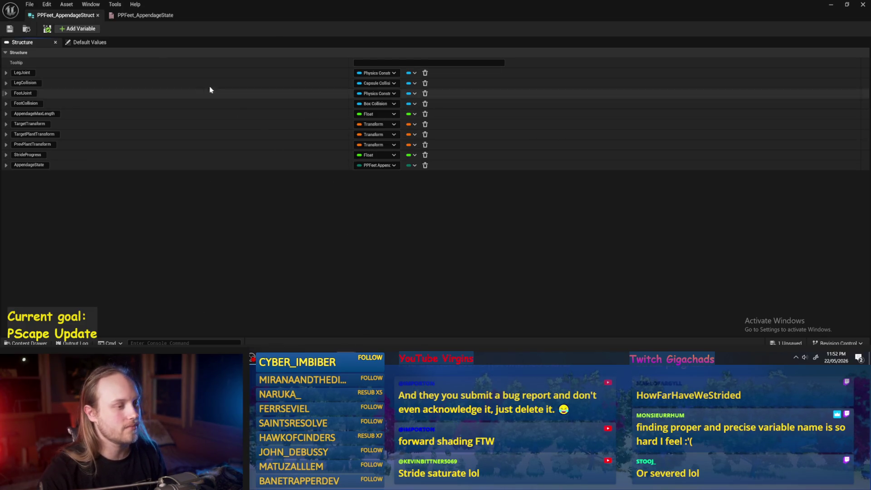
- Close the PPFeet_AppendageState enum editor tab, leaving PPFeet_AppendageStruct open
click(141, 15)
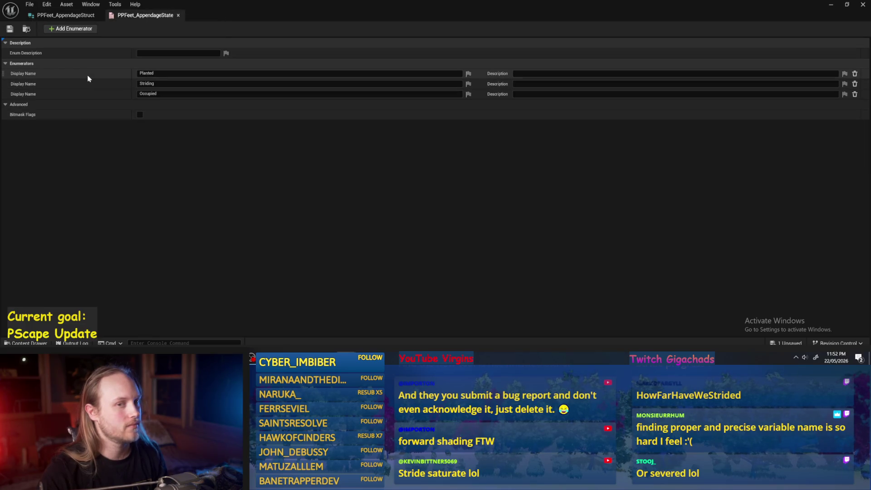
click(178, 15)
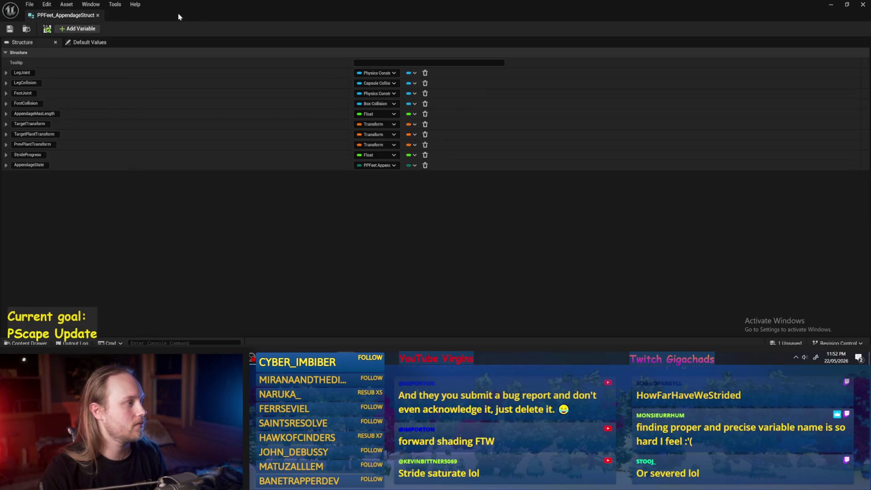
click(295, 232)
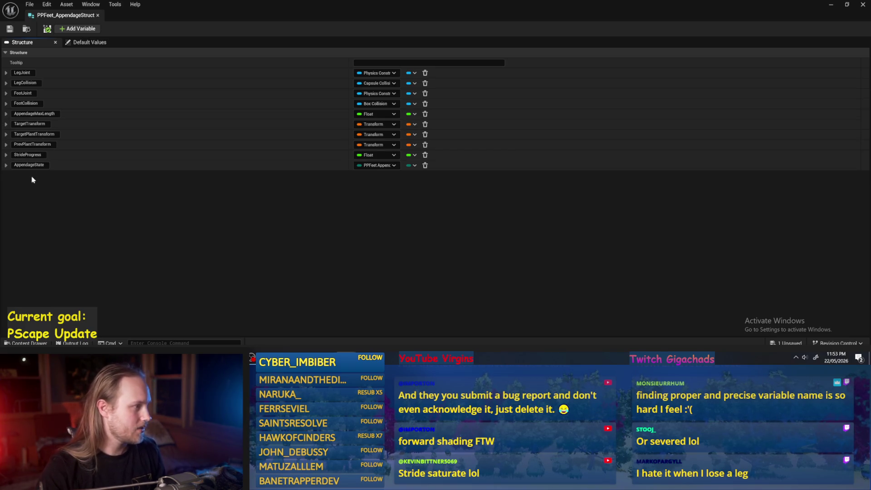
- Move AppendageState, then StrideProgress, up under AppendageMaxLength and close the struct editor
click(4, 166)
click(4, 166)
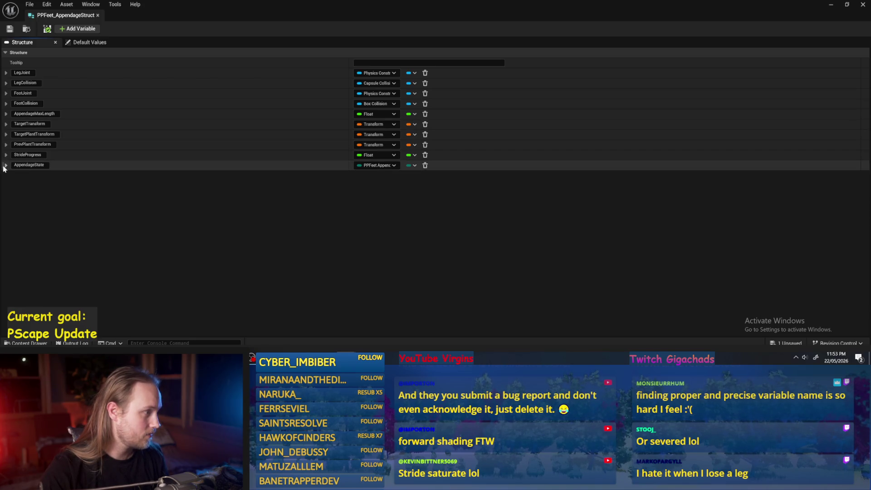
drag(5, 166, 6, 121)
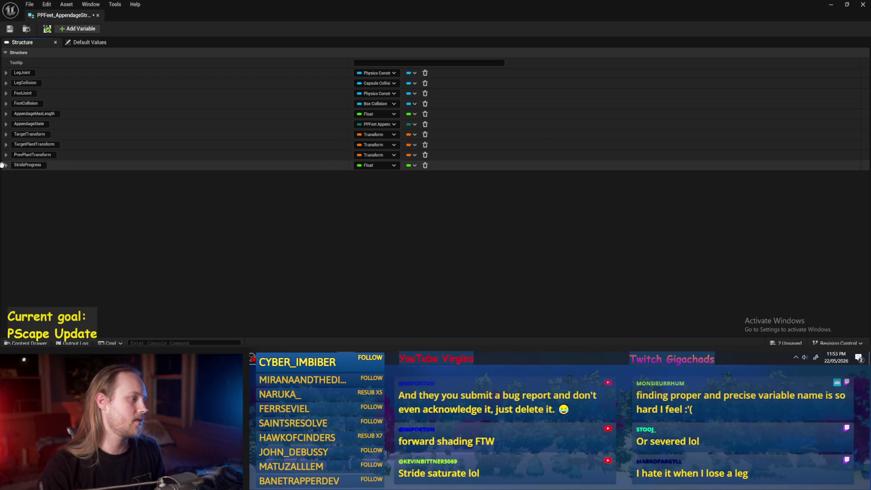
drag(3, 162, 5, 132)
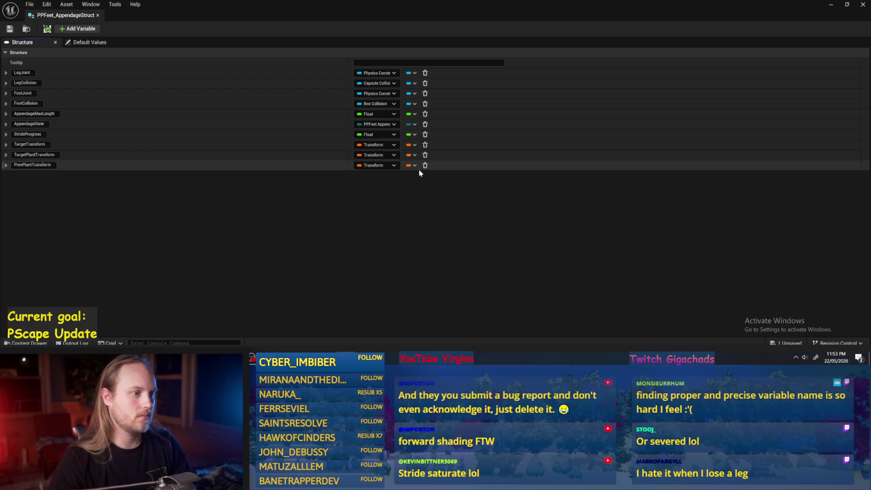
click(96, 15)
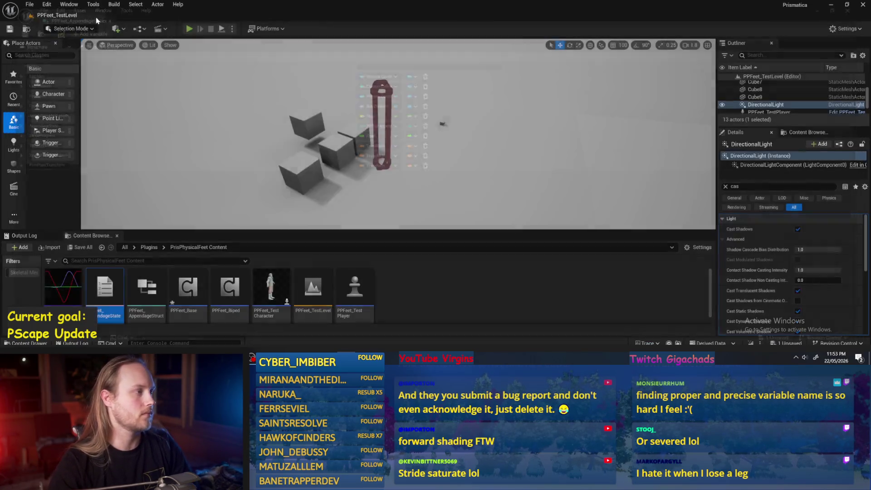
- Save all assets, open PPFeet_Base, and open its ProgressStrides function graph
click(28, 5)
click(64, 113)
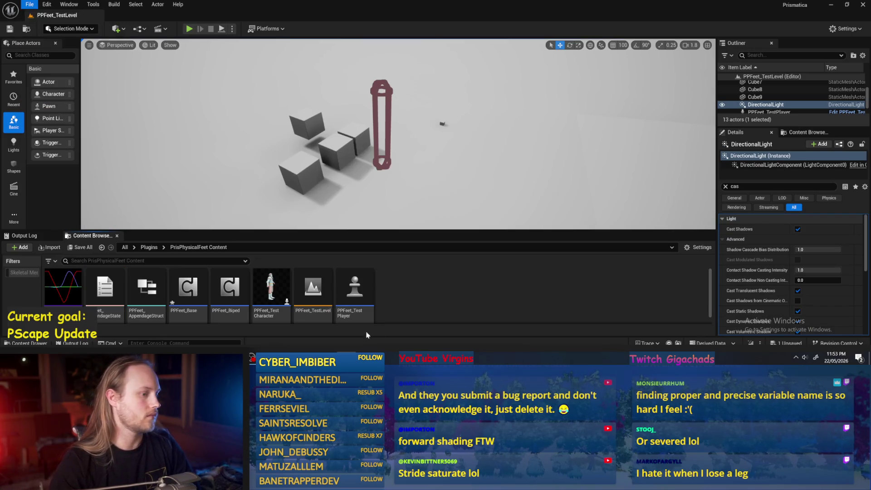
double_click(188, 291)
scroll(303, 206, down, 1)
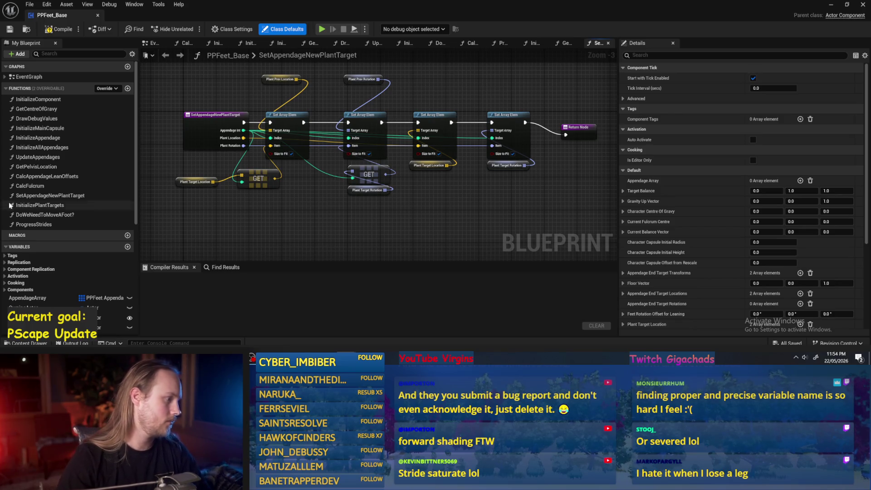
double_click(36, 224)
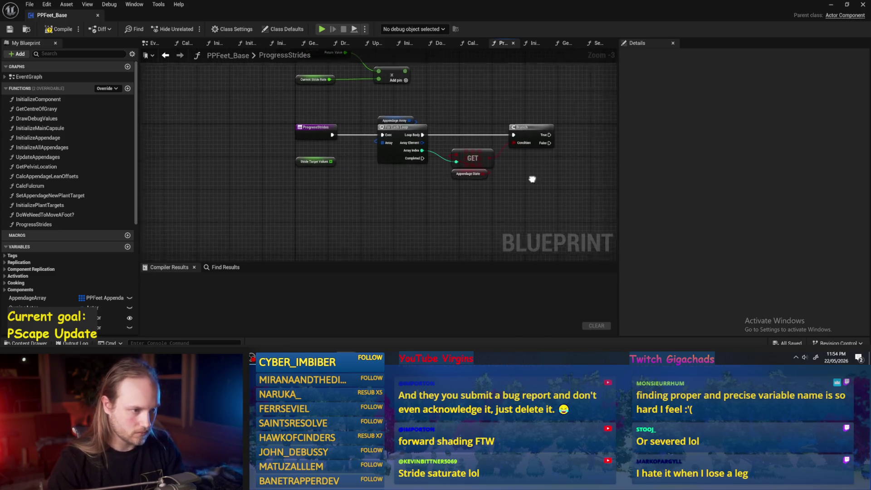
- Delete the AppendageState variable with its dangling GET and Branch nodes, then compile and save
scroll(532, 181, up, 2)
scroll(74, 281, down, 5)
scroll(74, 281, down, 3)
click(32, 308)
key(Delete)
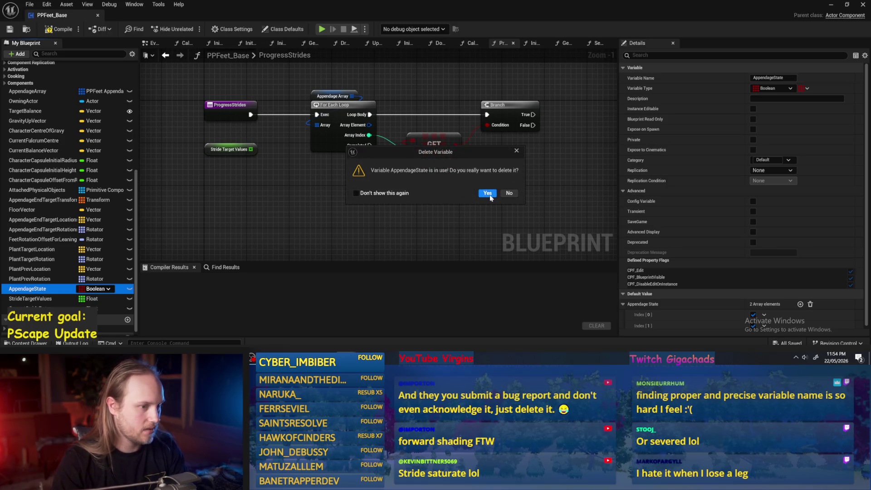
click(488, 193)
click(434, 145)
key(Delete)
click(498, 104)
key(Delete)
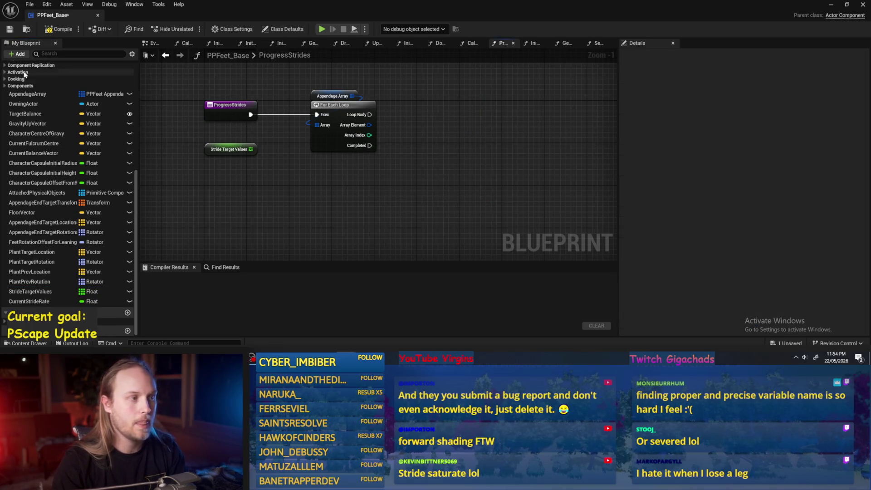
click(59, 29)
click(10, 30)
- Delete the StrideTargetValues variable, keeping CurrentStrideRate
click(38, 300)
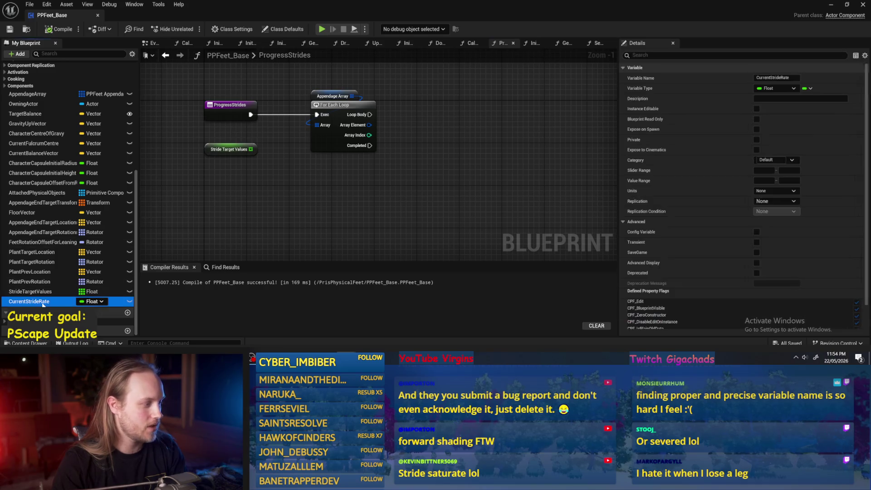
key(Delete)
click(487, 194)
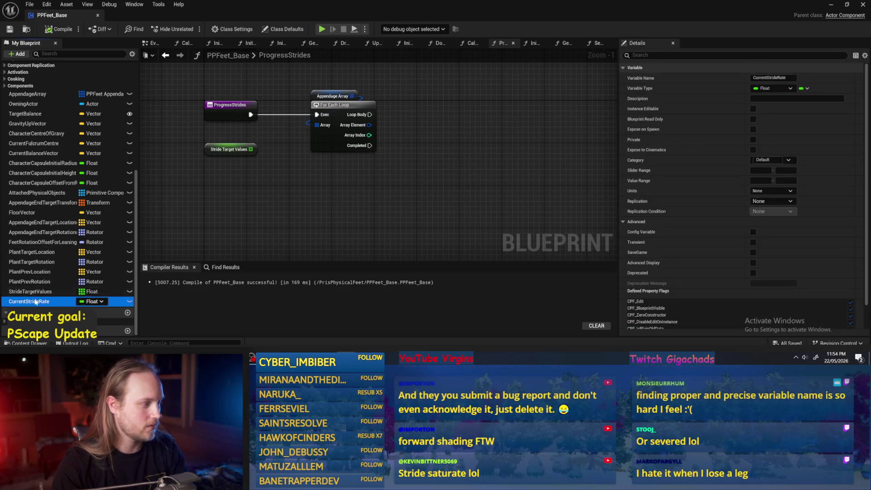
click(35, 292)
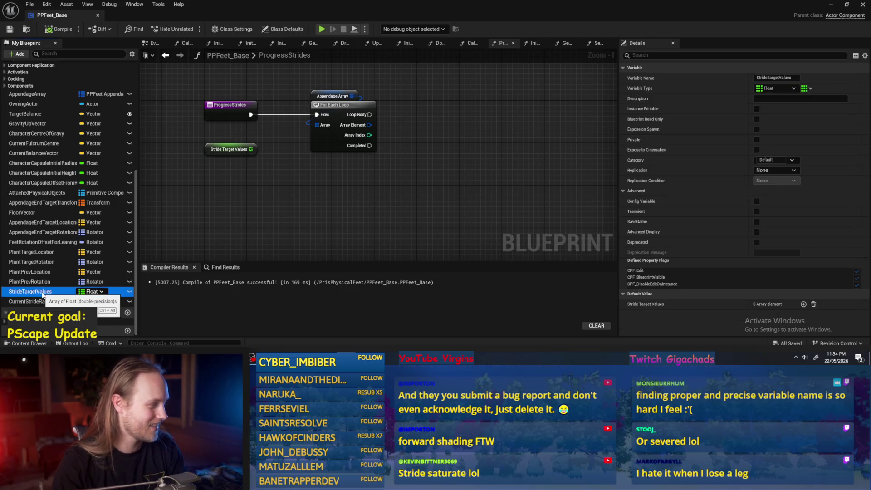
key(Delete)
click(486, 193)
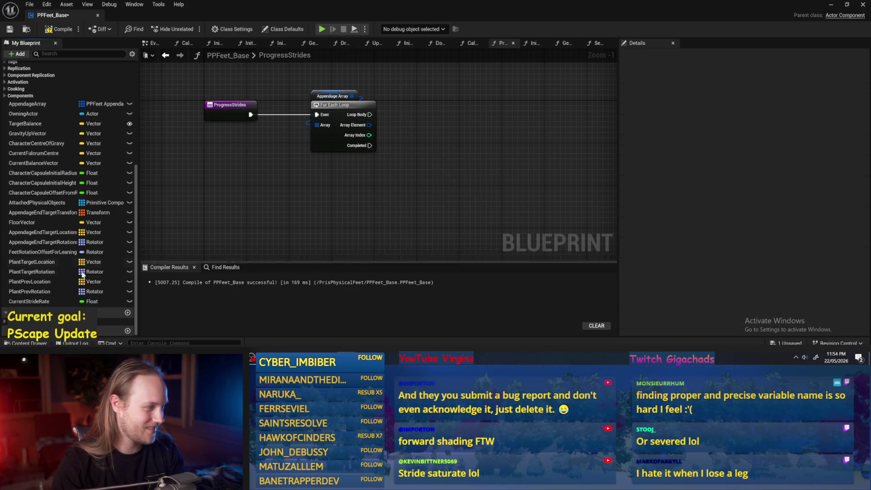
- Delete the PlantPrevLocation, PlantTargetLocation, PlantTargetRotation and PlantPrevRotation variables
click(39, 282)
key(Delete)
click(489, 193)
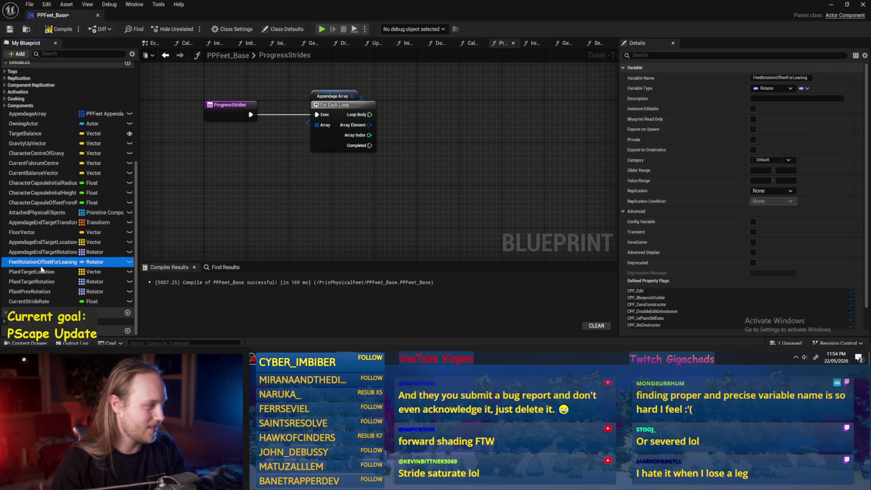
key(Delete)
click(493, 193)
key(Delete)
click(499, 193)
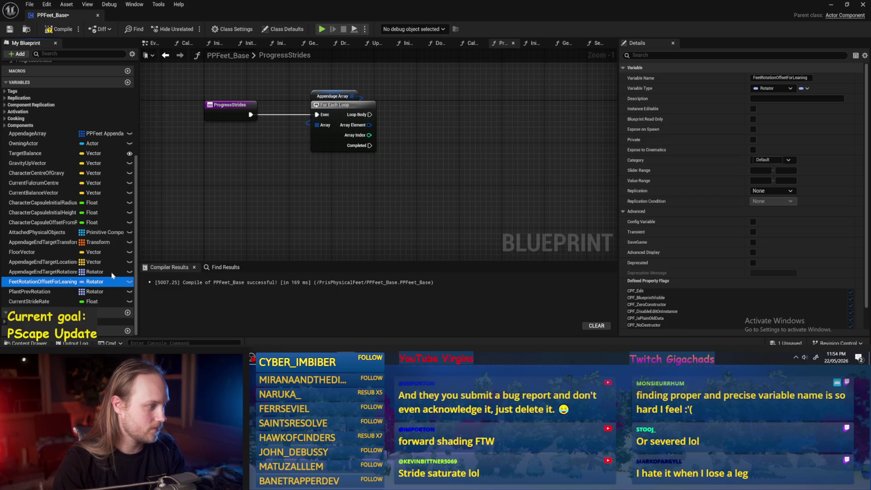
key(Delete)
click(490, 194)
- Delete the AppendageEndTargetLocations, AppendageEndTargetRotation and AppendageEndTargetTransforms variables
click(59, 282)
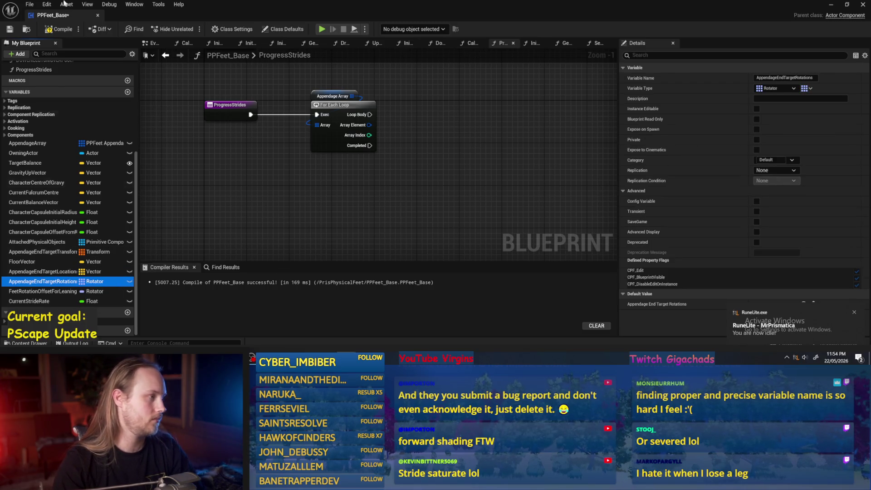
click(59, 29)
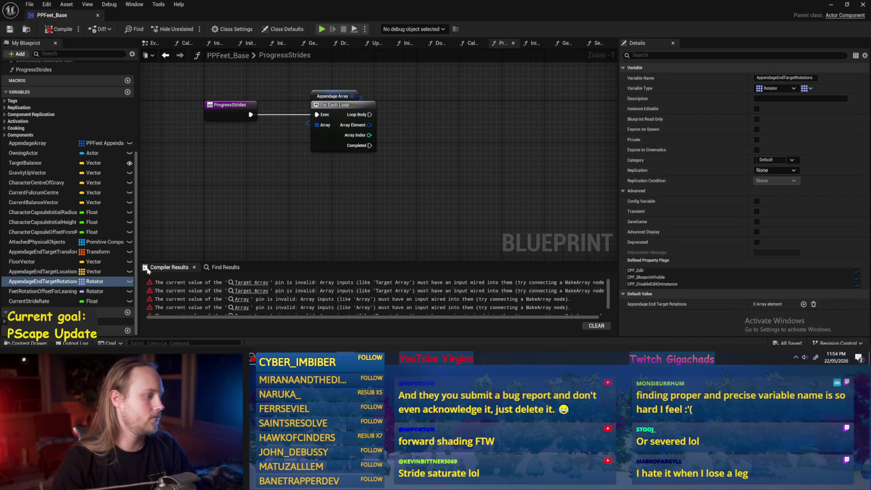
click(54, 271)
key(Delete)
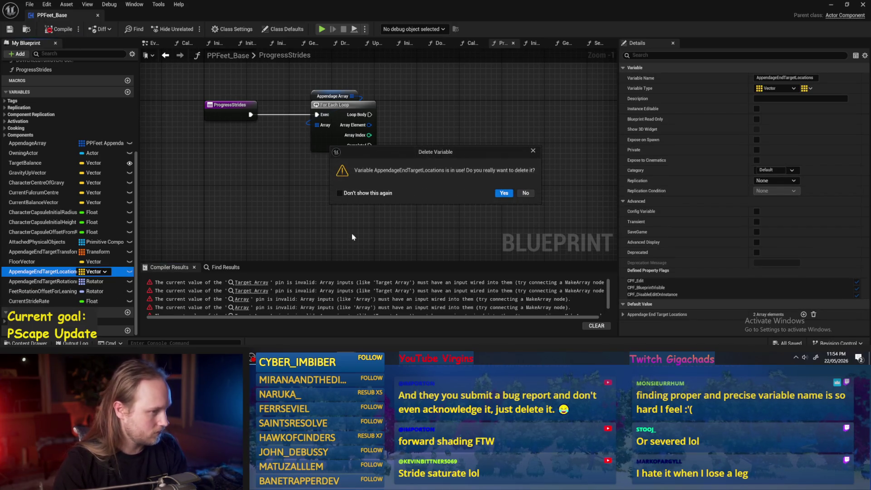
click(504, 193)
click(45, 282)
key(Delete)
click(504, 193)
click(27, 282)
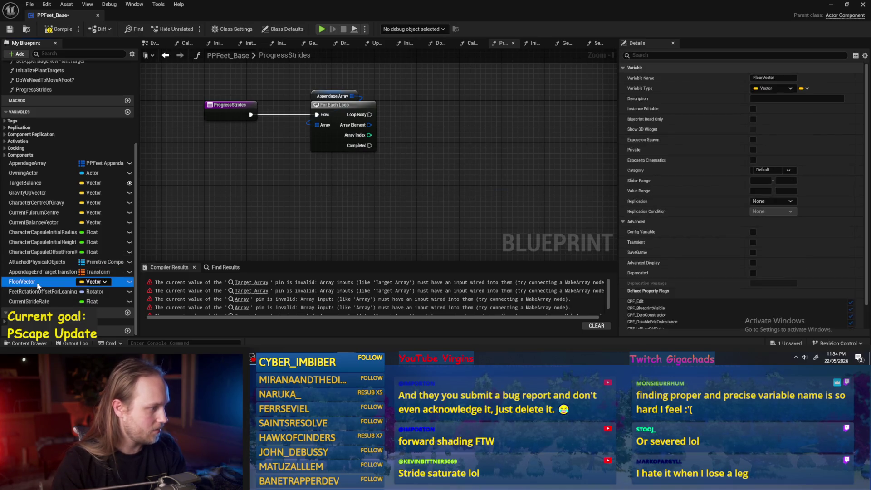
click(50, 272)
key(Delete)
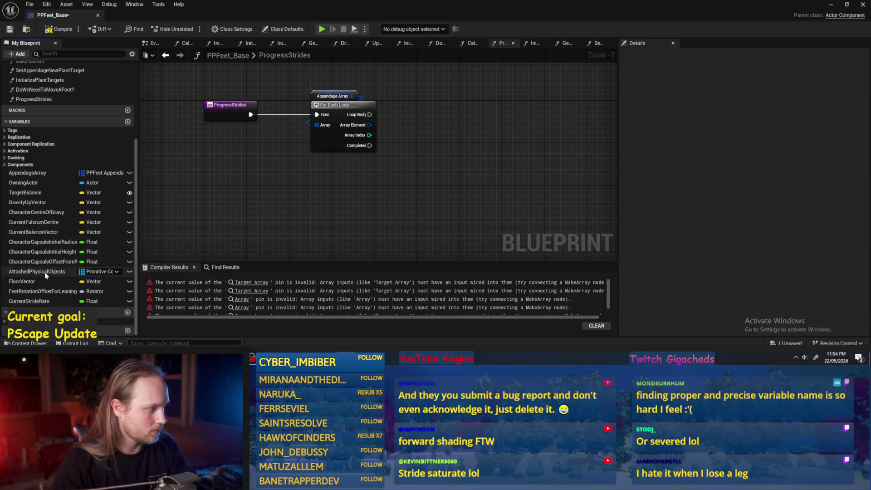
- Move AttachedPhysicalObjects to the top of the variable list and compile
click(45, 272)
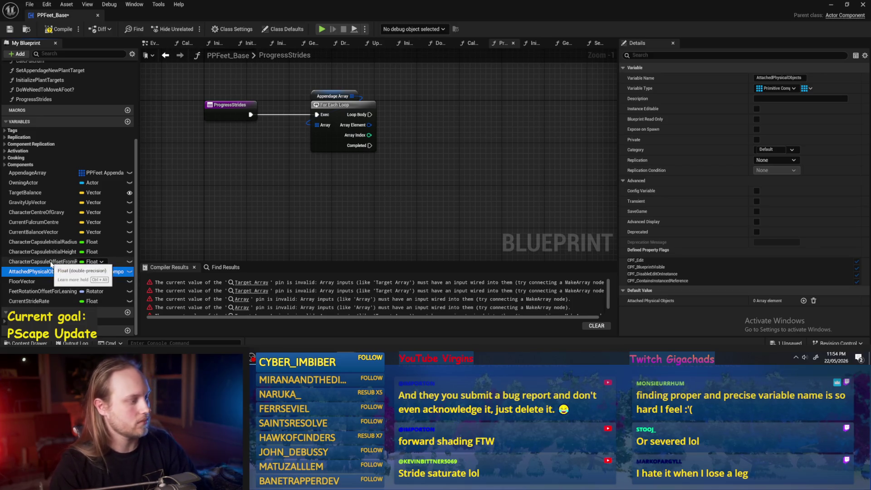
mouse_move(48, 272)
mouse_down()
mouse_move(62, 228)
mouse_move(48, 169)
mouse_up()
click(190, 201)
click(51, 30)
click(50, 201)
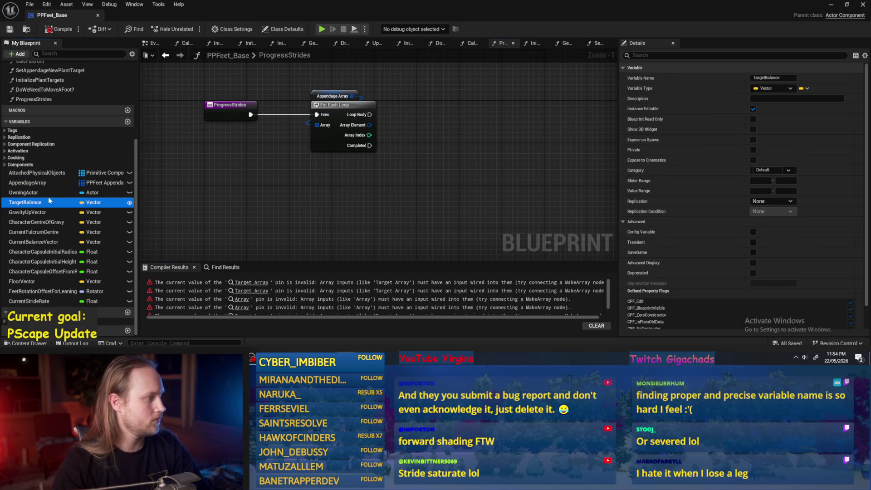
- Delete the broken Set Array Elem and GET nodes in SetAppendageNewPlantTarget and recompile
click(248, 283)
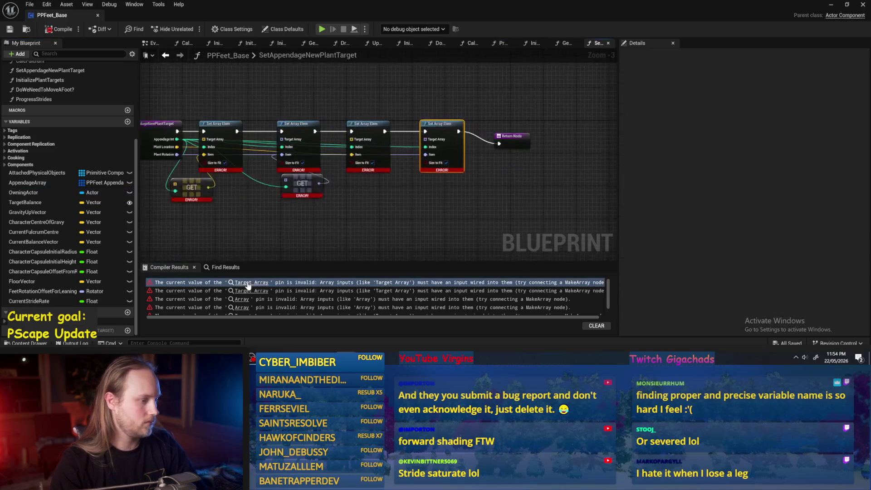
drag(536, 69, 266, 201)
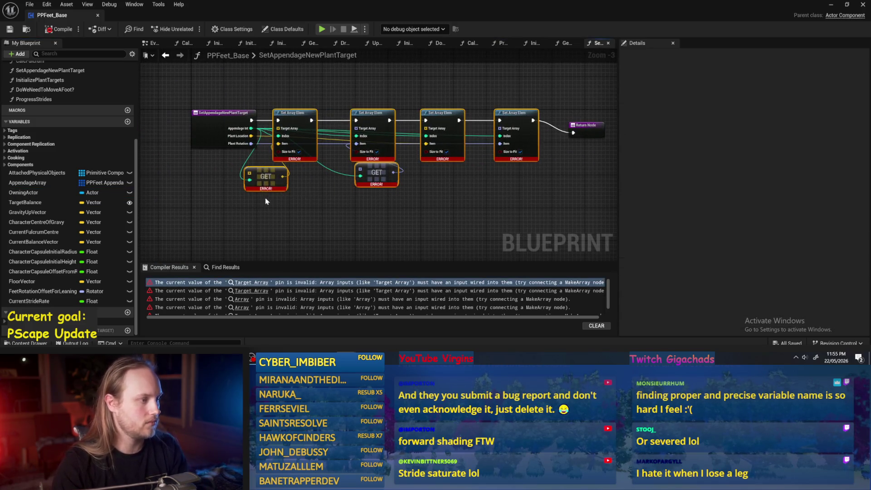
key(Delete)
click(53, 32)
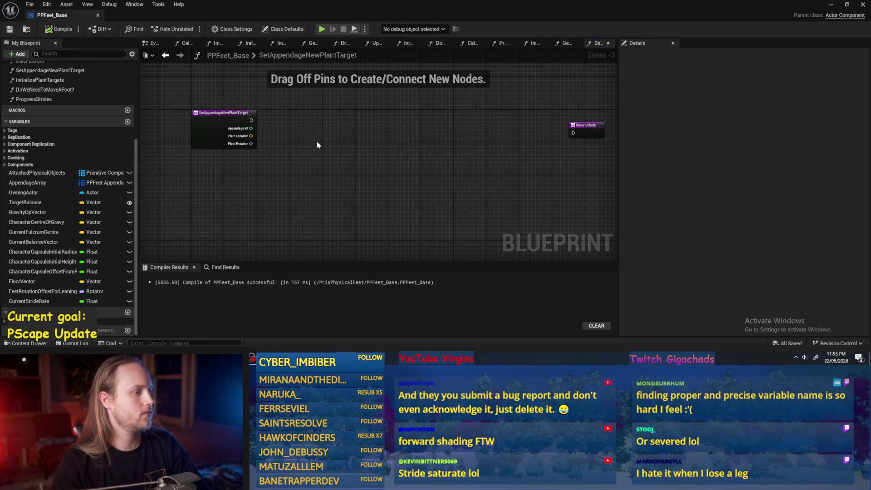
scroll(318, 145, up, 3)
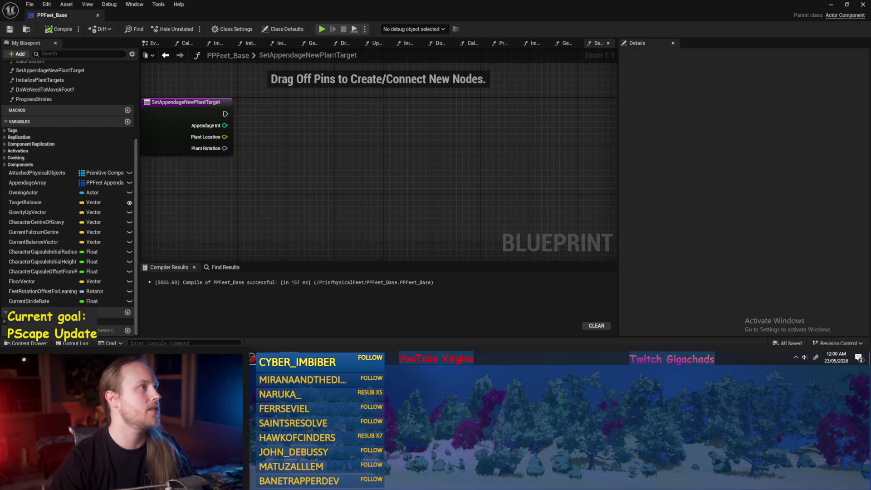
- Pan the SetAppendageNewPlantTarget graph to recentre on its entry node
scroll(389, 187, down, 1)
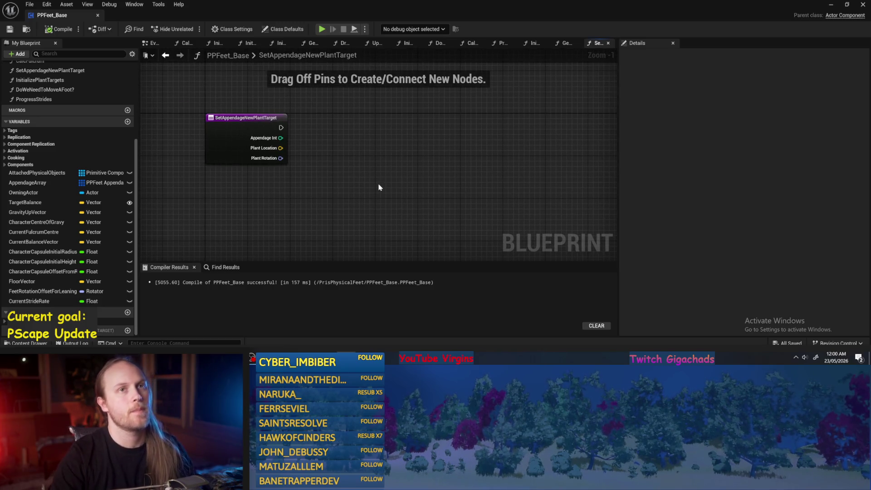
mouse_move(369, 208)
mouse_down()
mouse_move(323, 210)
mouse_move(356, 217)
mouse_up()
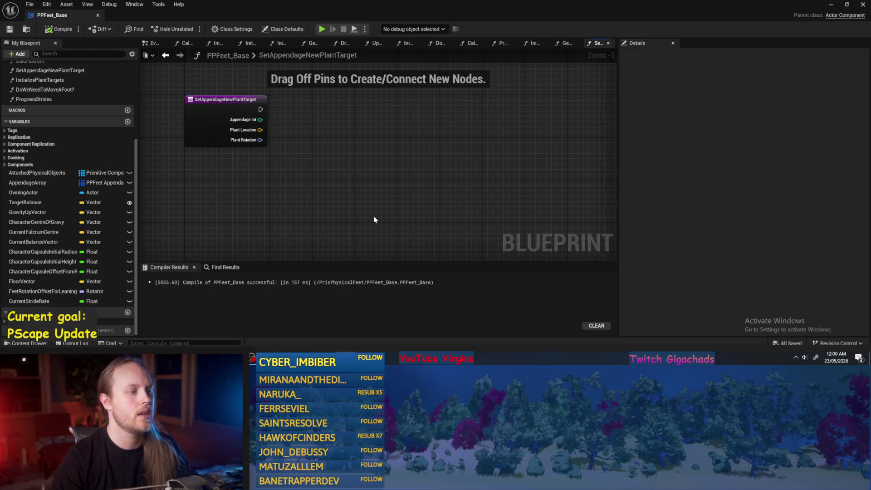
drag(367, 159, 370, 157)
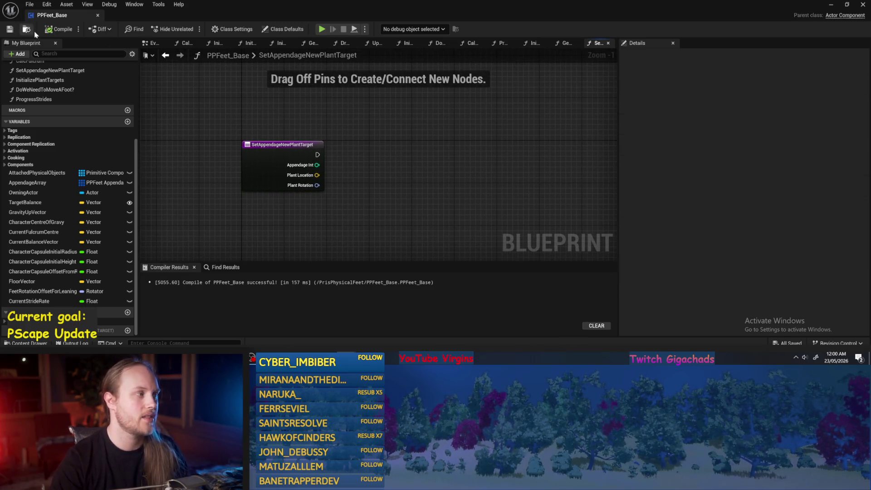
click(293, 159)
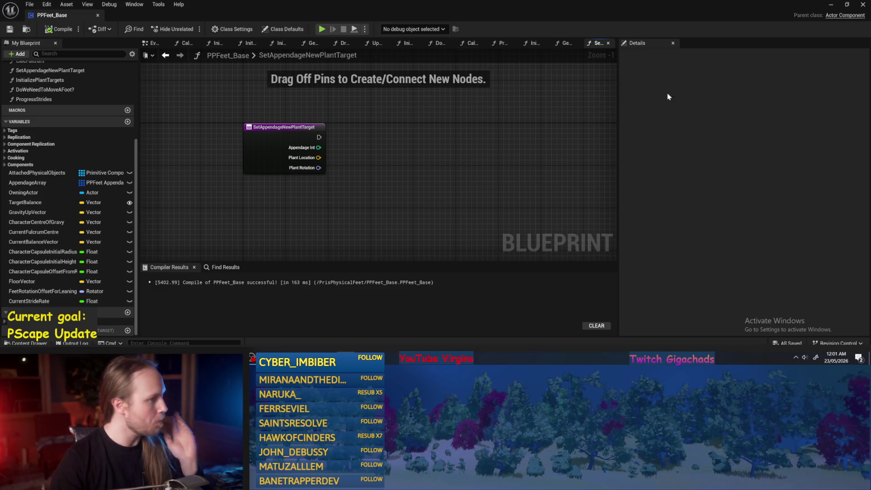
- Play-test the test level, then open the CalcAppendageLeanOffsets function graph
click(831, 5)
click(220, 30)
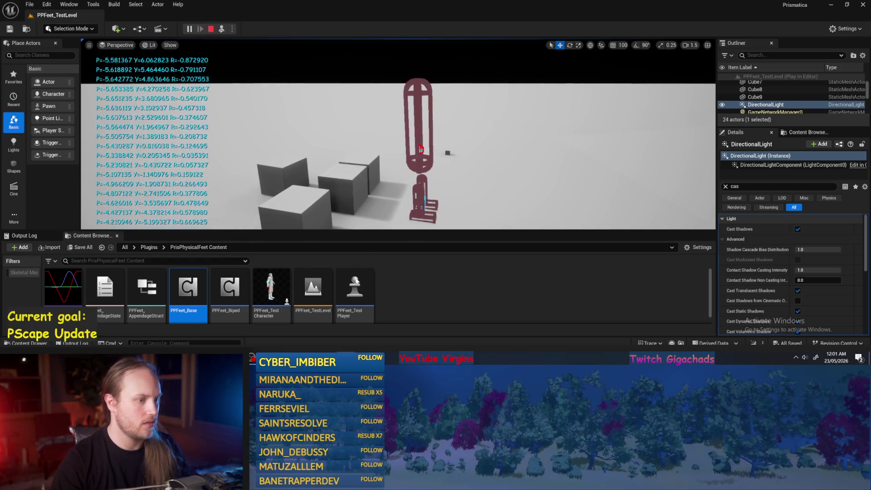
key(Escape)
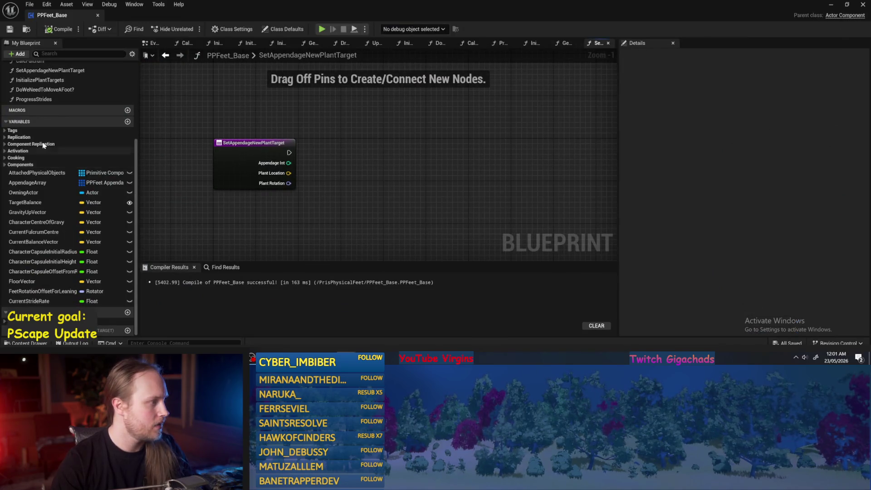
scroll(43, 144, up, 5)
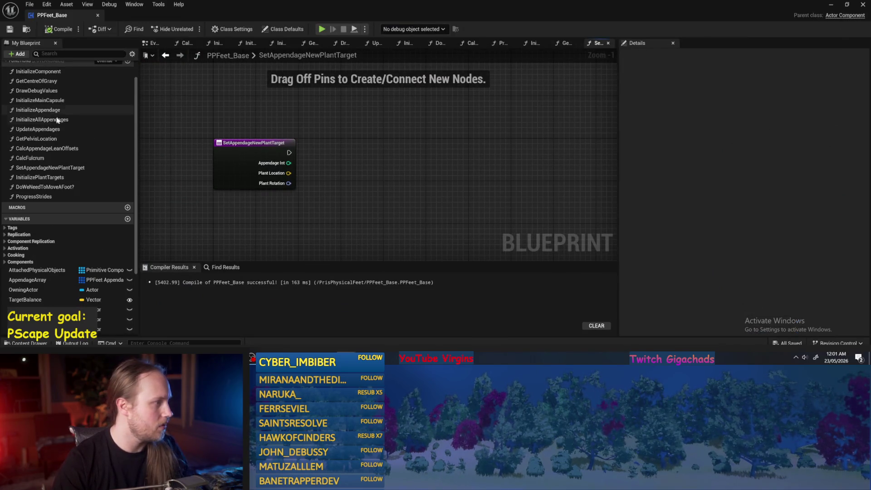
double_click(63, 149)
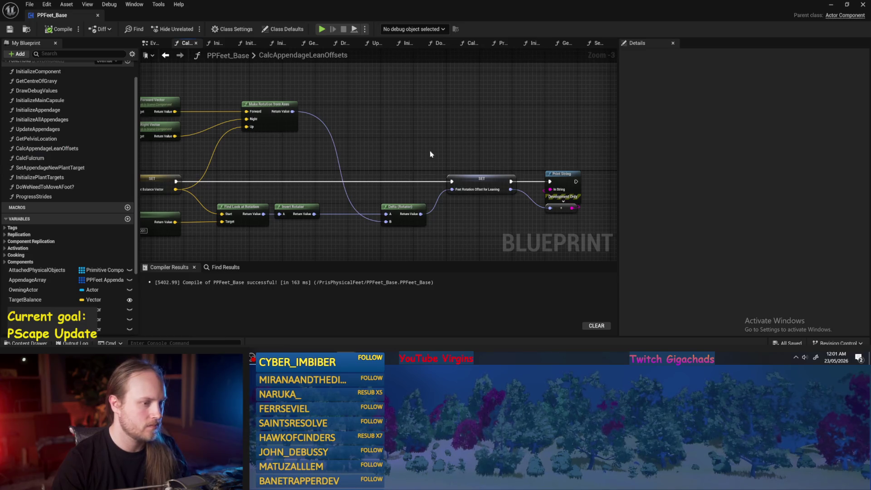
- Pan to the Delta (Rotator) and SET nodes, then minimize the Blueprint editor
drag(308, 162, 142, 163)
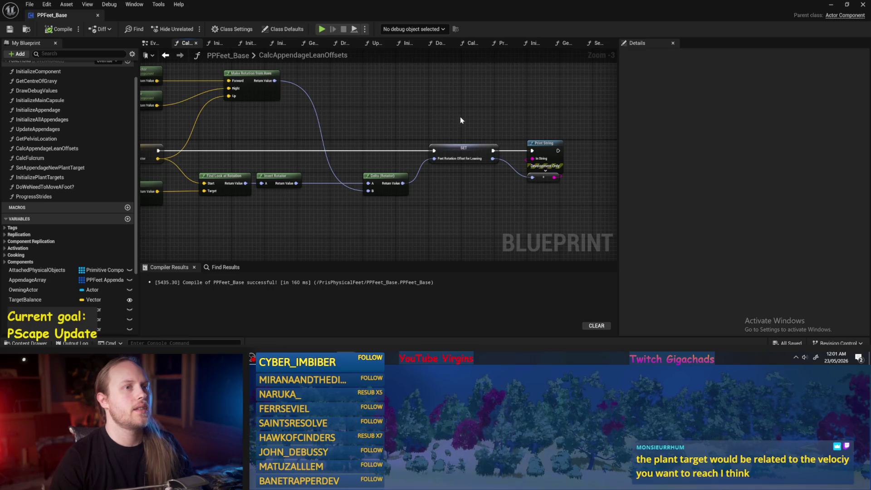
click(832, 4)
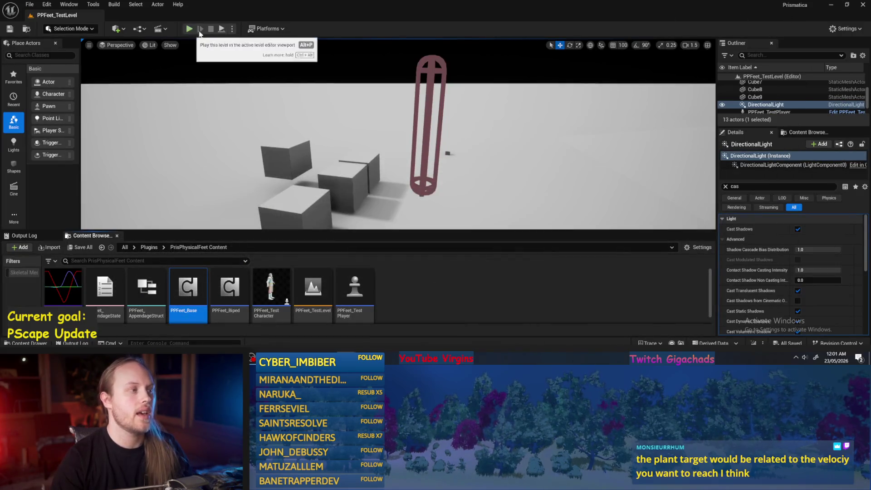
- Play-test the level several times after resetting the test player's rotation to zero
key(alt+p)
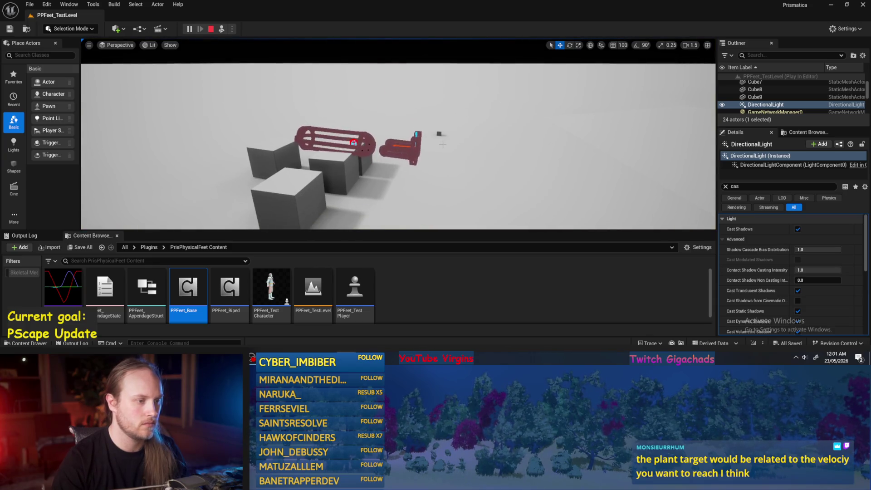
key(Escape)
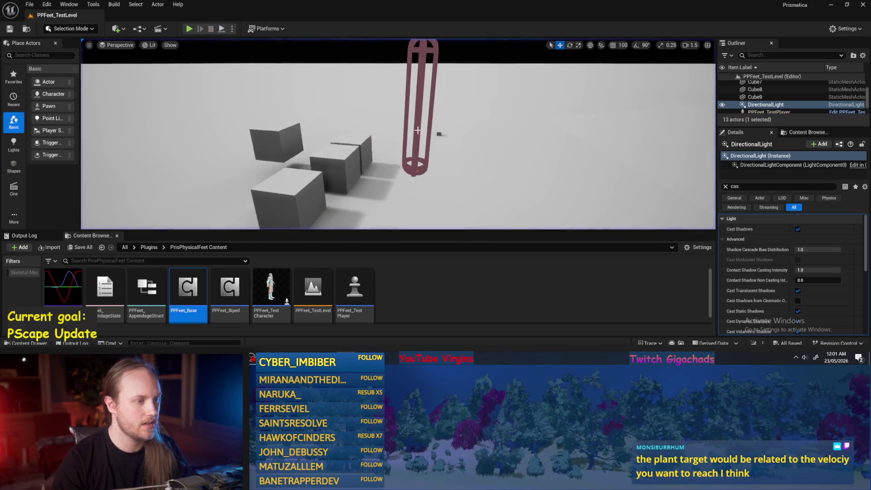
click(725, 187)
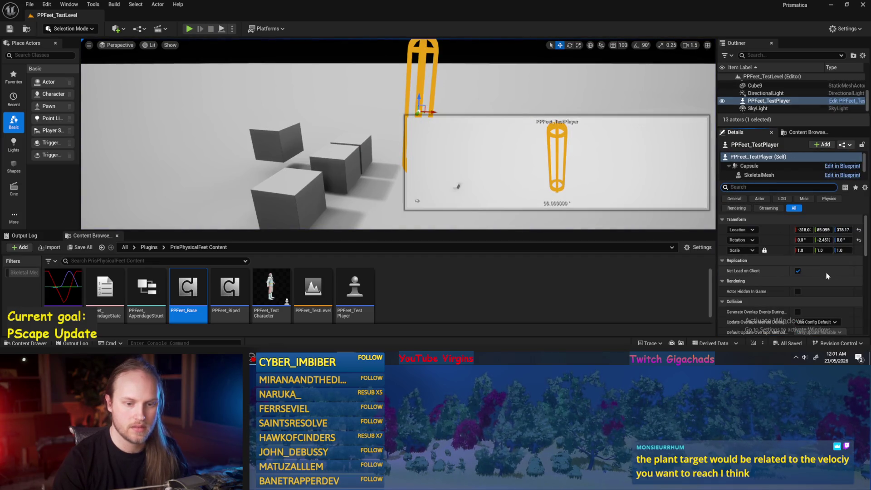
click(857, 241)
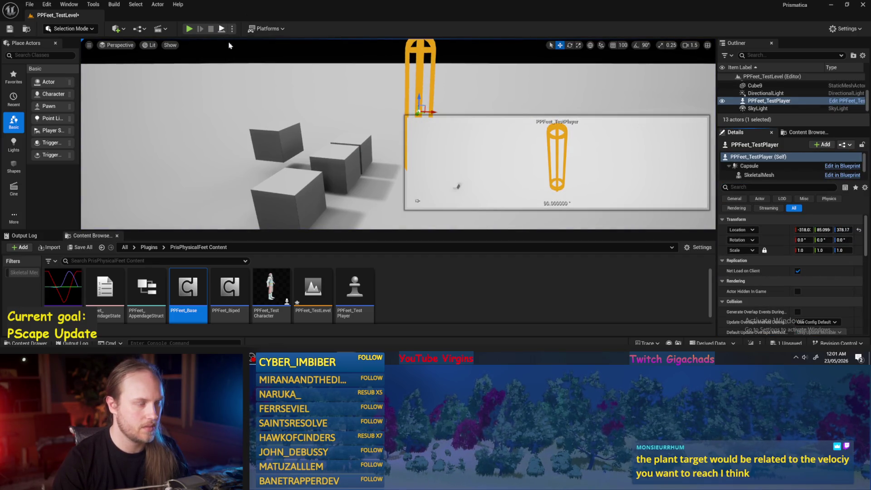
click(189, 28)
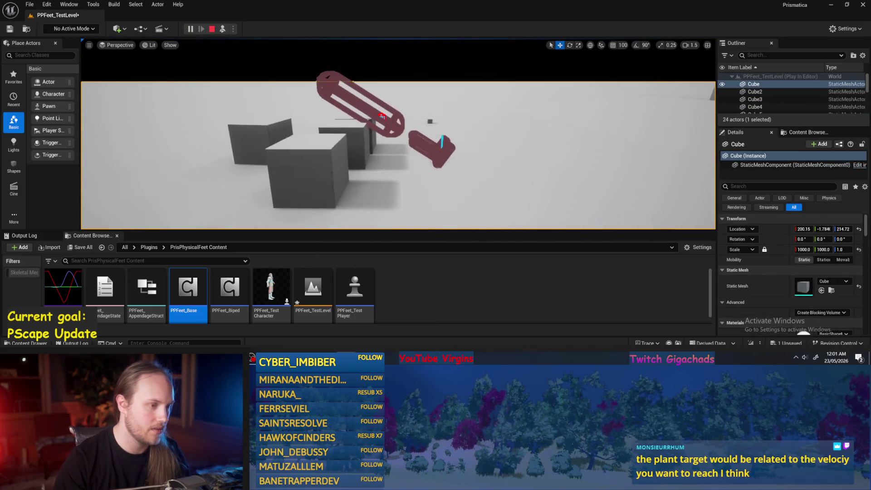
key(Escape)
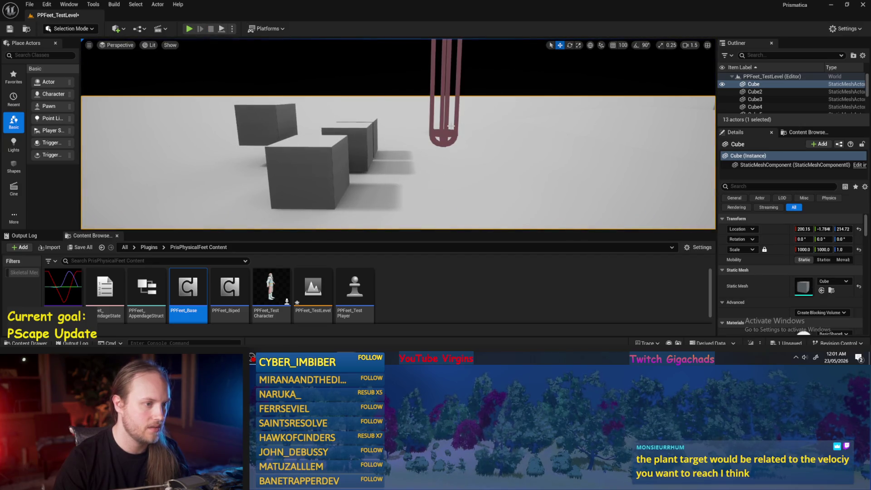
click(189, 29)
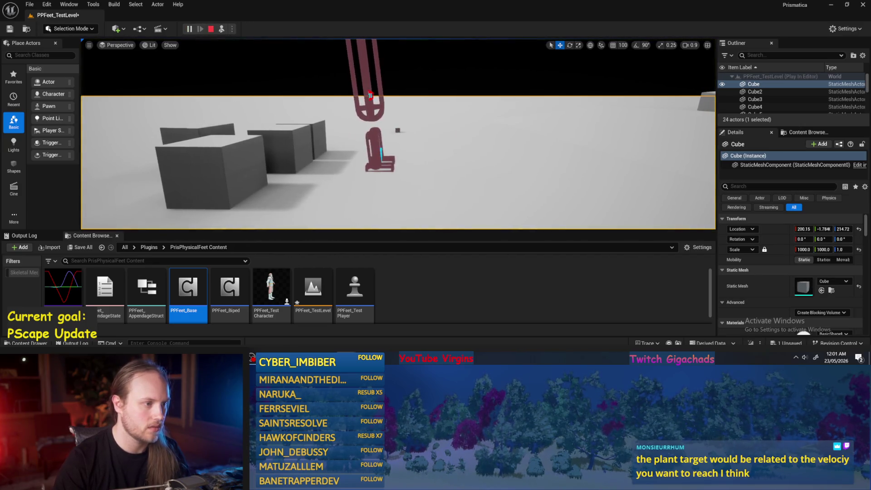
key(Escape)
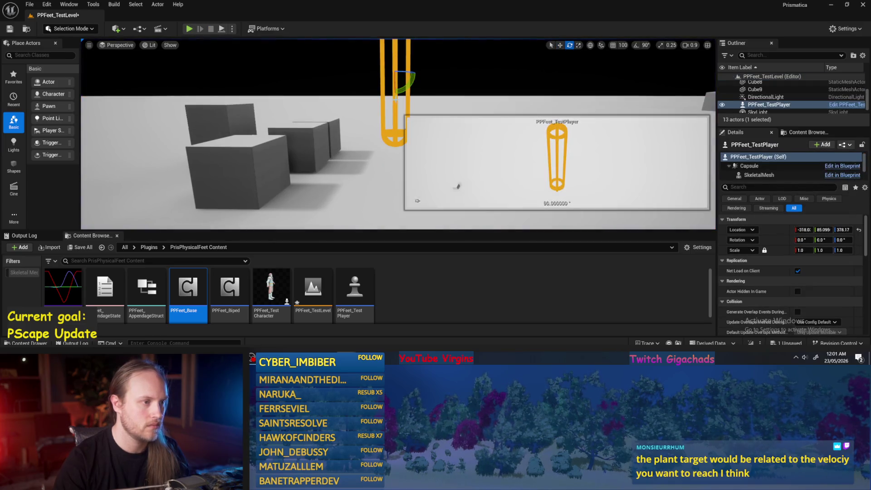
click(222, 29)
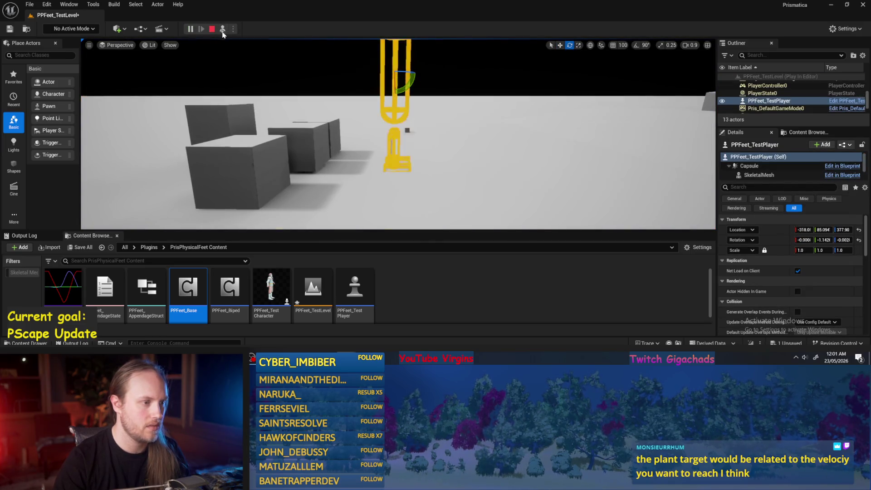
key(Escape)
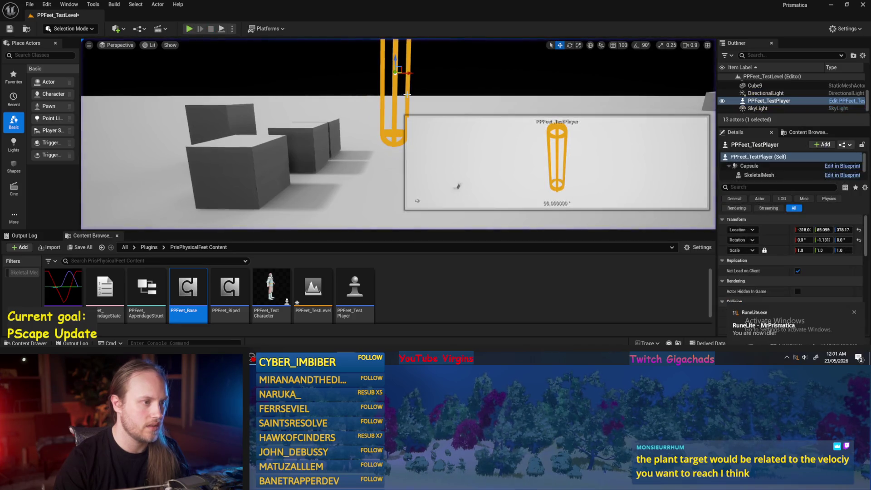
- Switch to rotate mode and run more play-tests, selecting the small cube in the level
key(e)
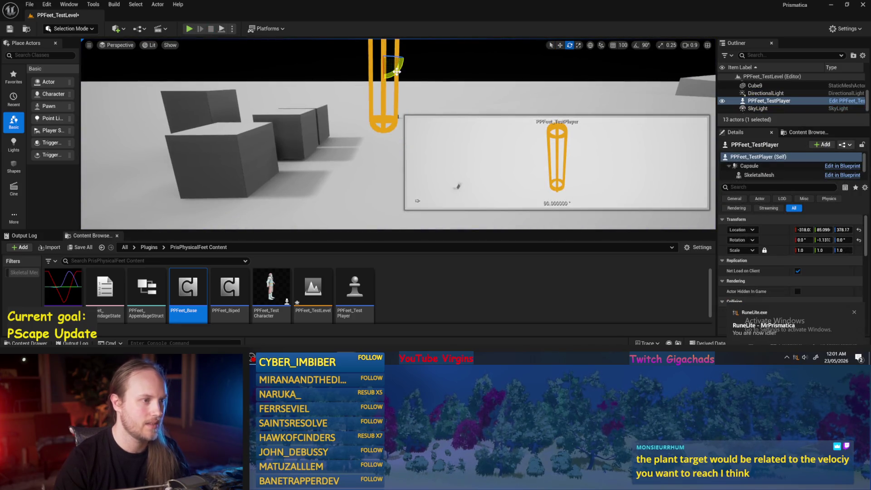
click(222, 29)
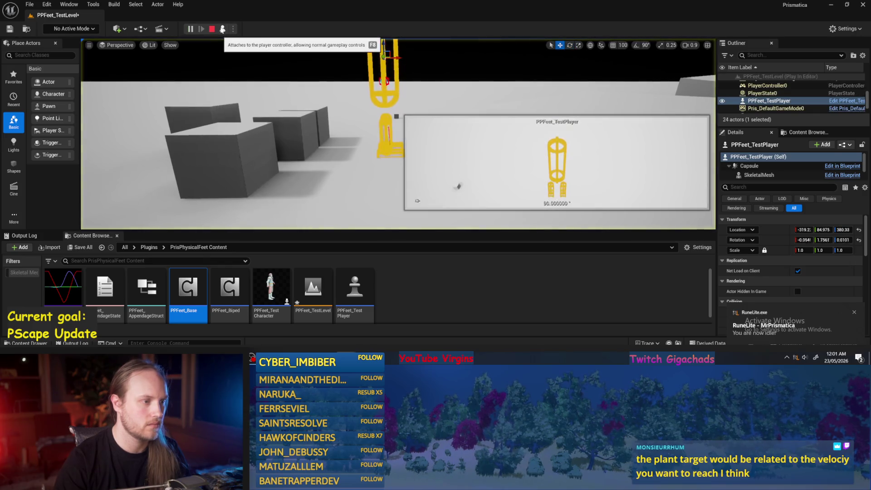
key(Escape)
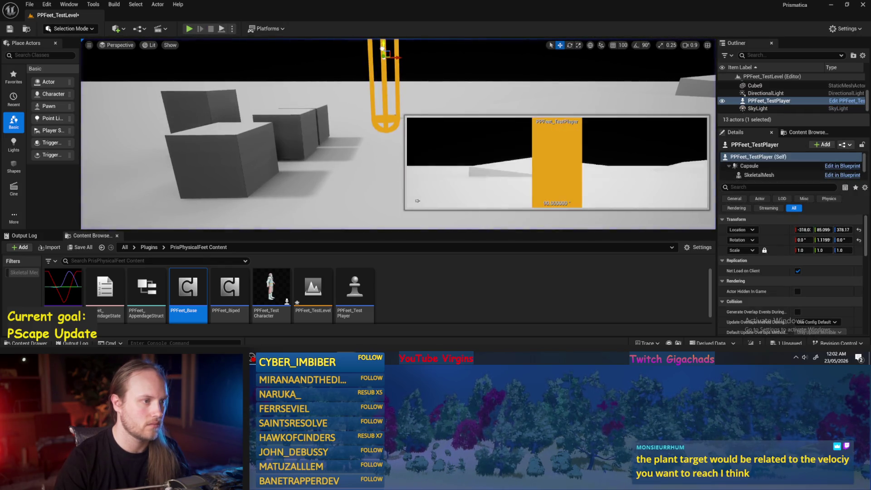
click(223, 29)
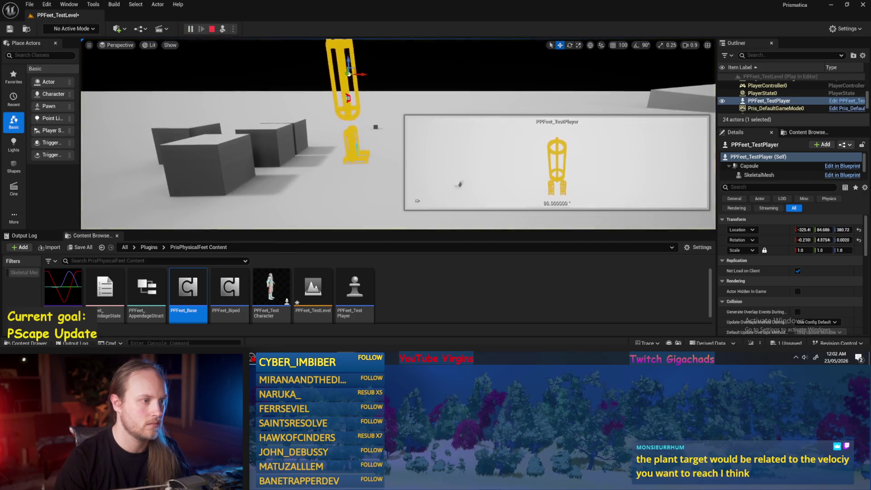
click(275, 140)
right_click(284, 91)
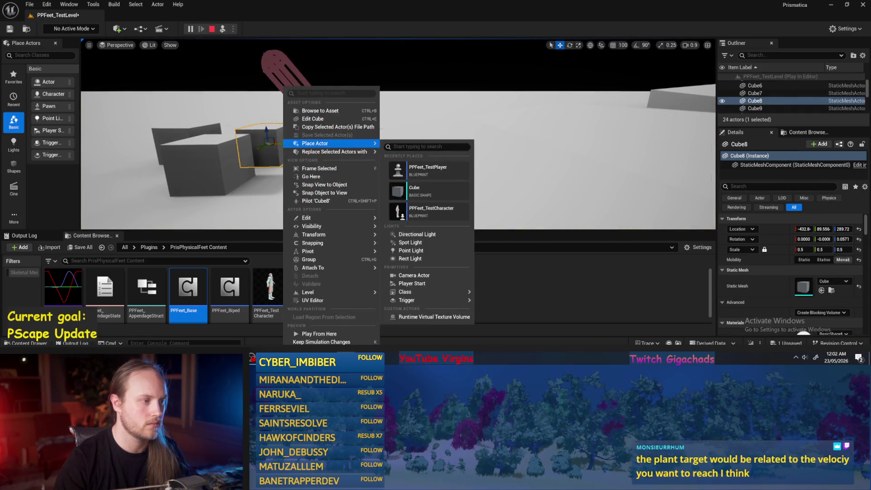
key(Escape)
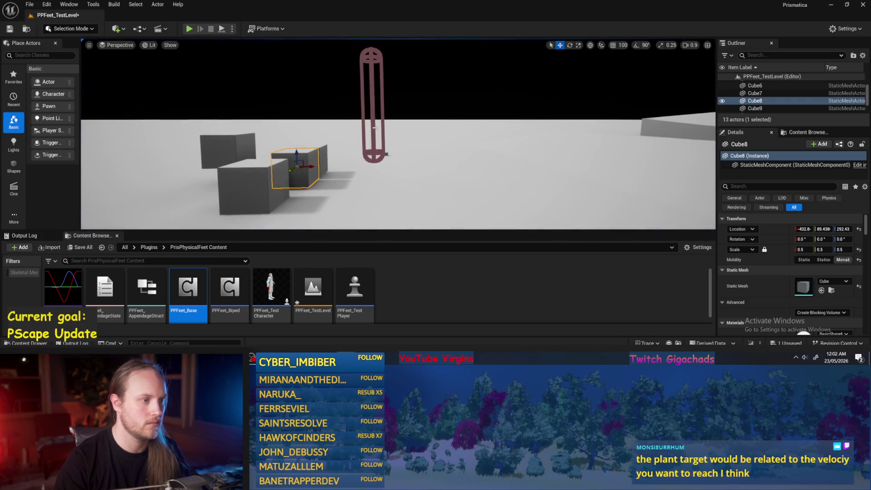
- Tilt the PPFeet_TestPlayer capsule slightly off upright and play-test the level
click(377, 104)
key(e)
drag(387, 113, 386, 116)
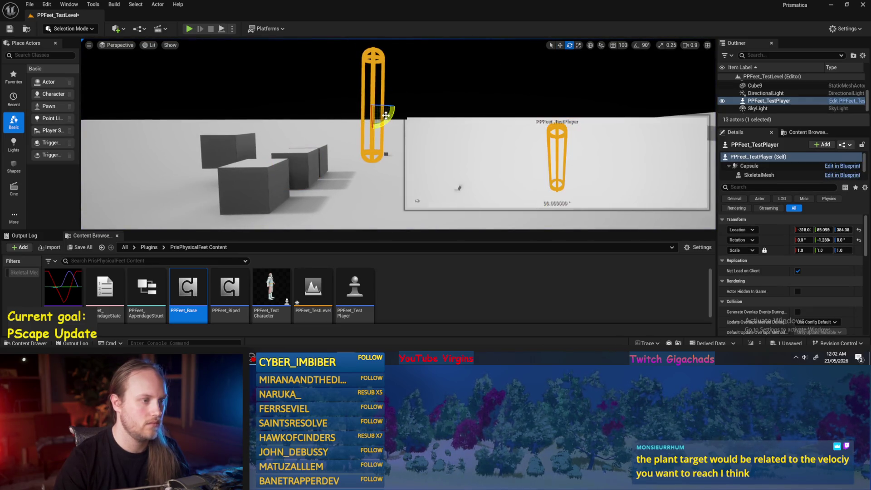
click(222, 28)
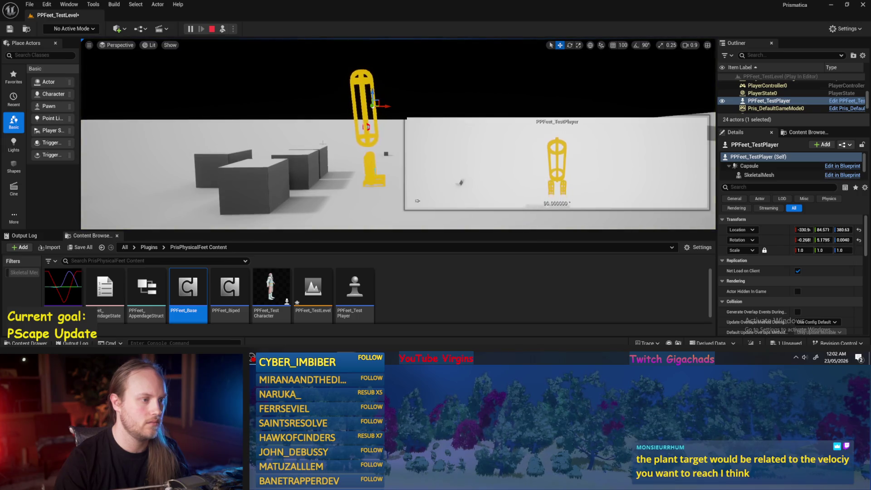
key(Escape)
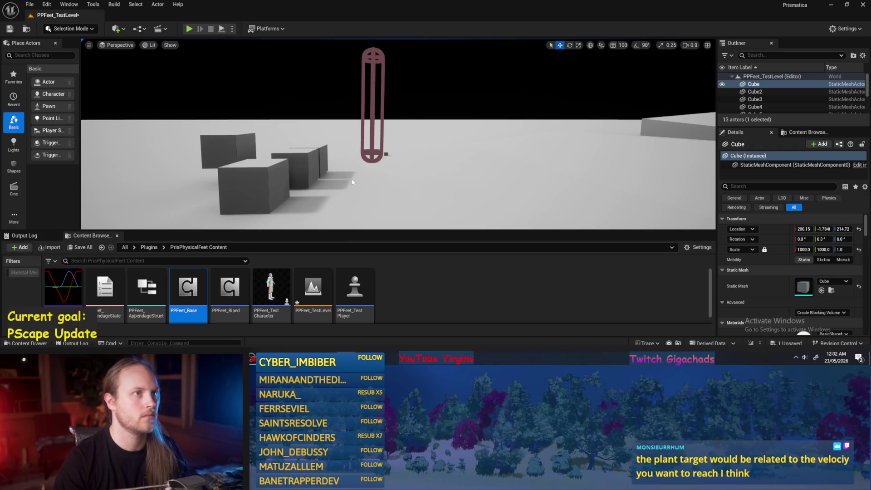
- Play-test the tilted capsule once more, then reopen the PPFeet_Base blueprint
click(375, 117)
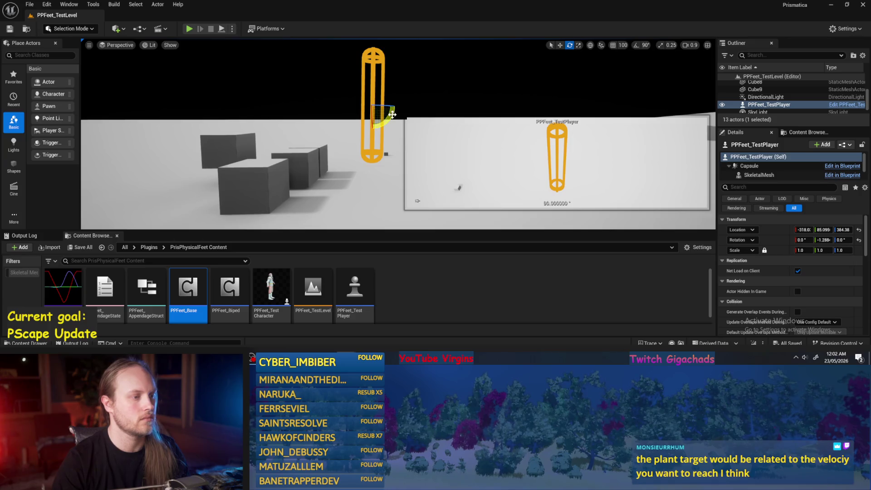
key(alt+p)
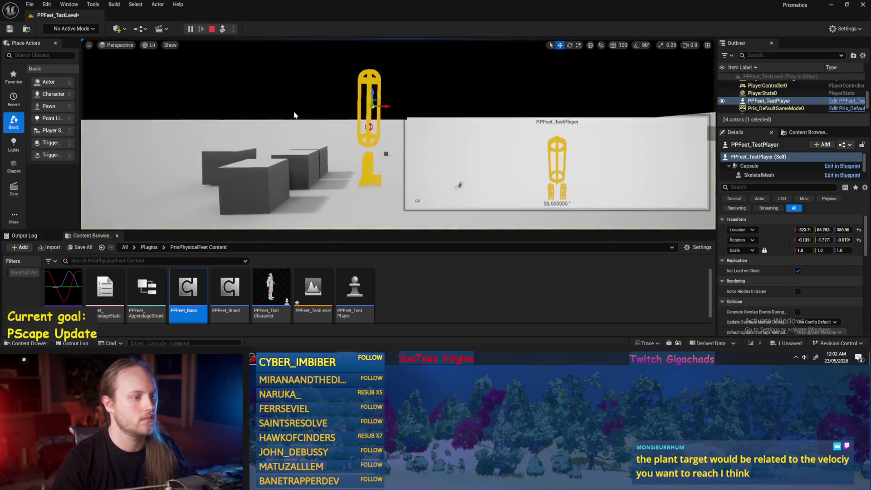
right_click(294, 115)
click(261, 114)
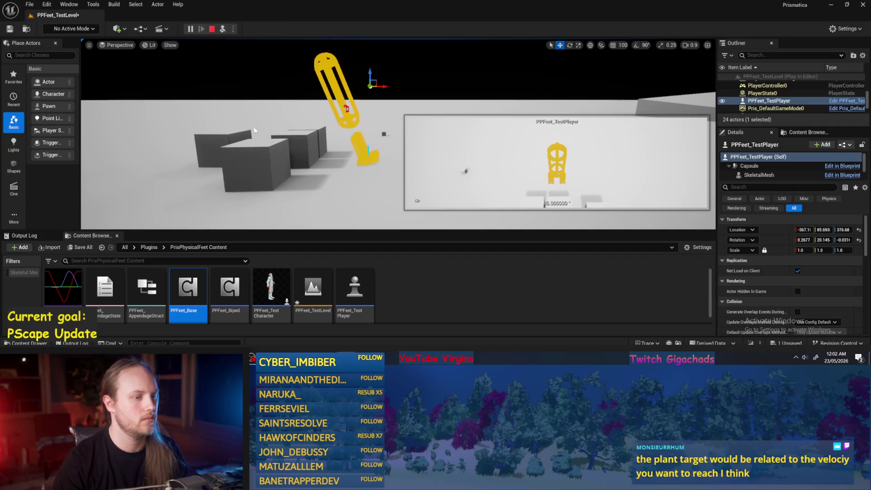
key(Escape)
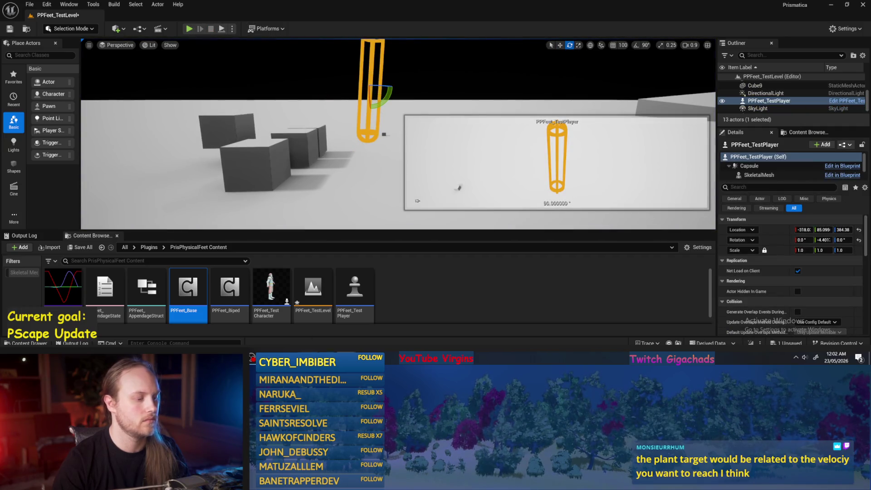
double_click(188, 288)
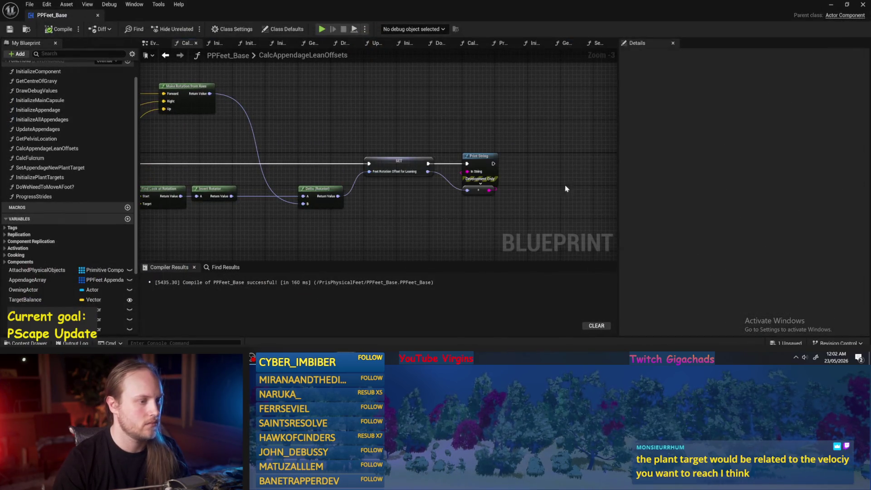
- Connect CalcAppendageLeanOffsets' execution output to the SET Current Balance Vector node in PPFeet_Base
drag(253, 154, 306, 152)
scroll(307, 152, up, 3)
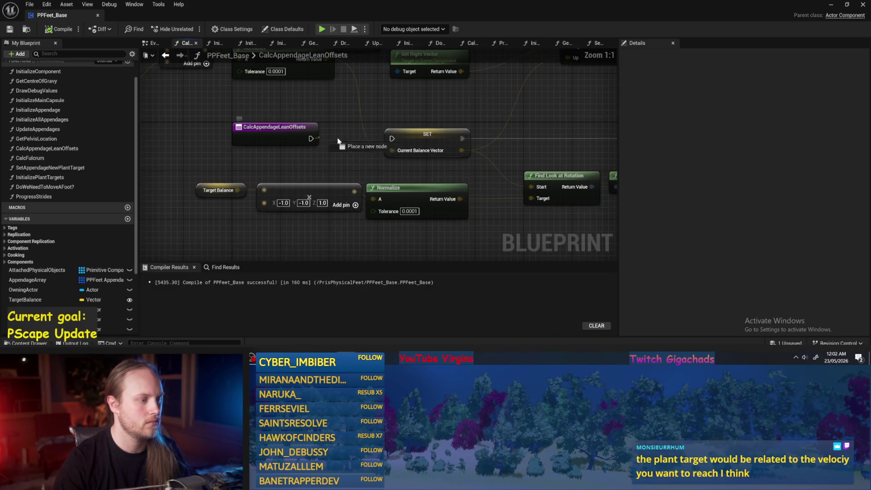
drag(392, 138, 392, 139)
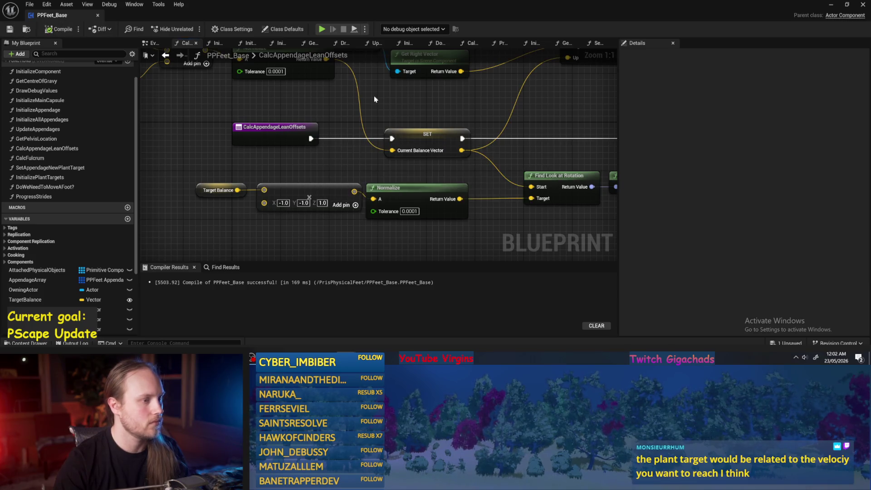
scroll(375, 99, down, 2)
- Stop the running play-test, rotate the capsule back upright and play-test the level again
click(832, 5)
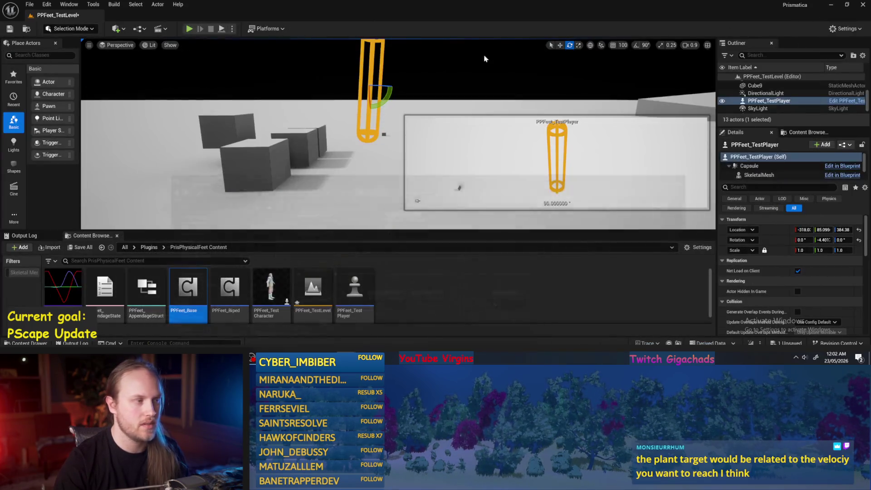
right_click(318, 145)
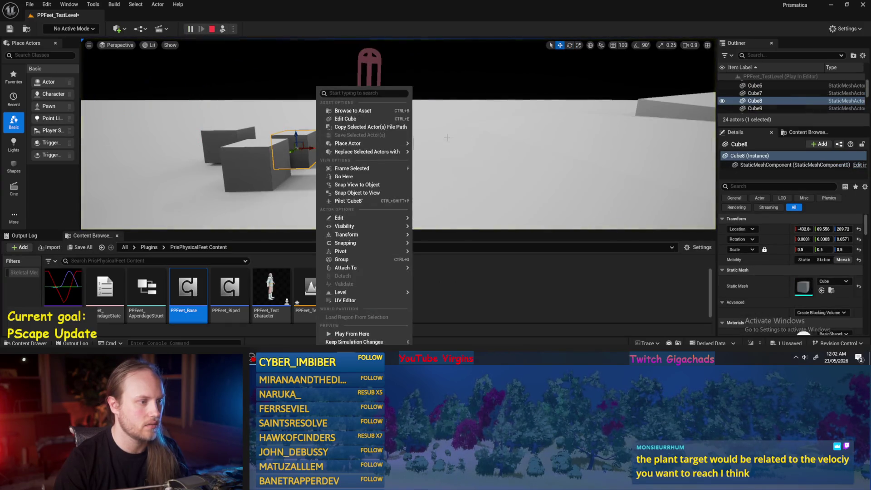
key(Escape)
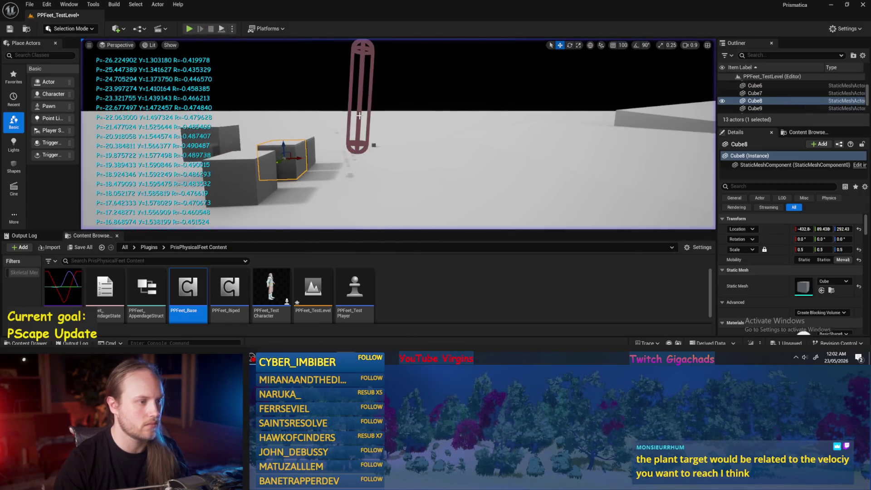
key(Escape)
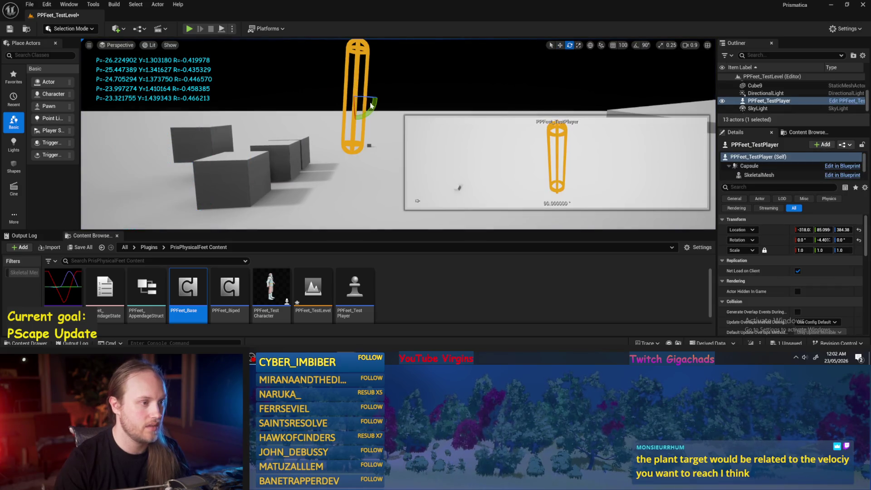
drag(371, 105, 366, 111)
click(222, 29)
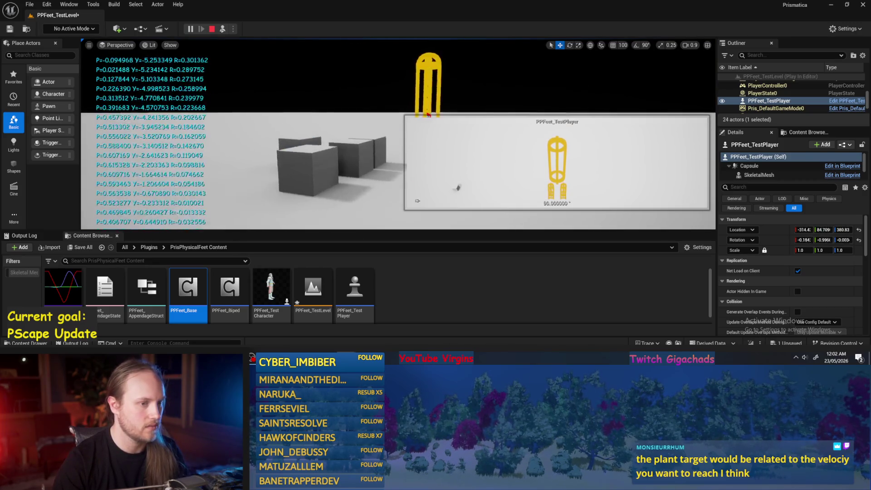
click(545, 195)
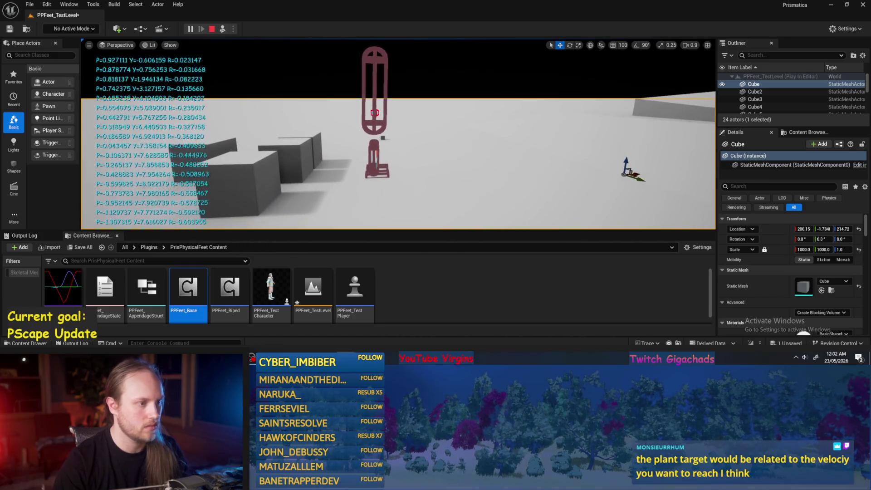
key(Escape)
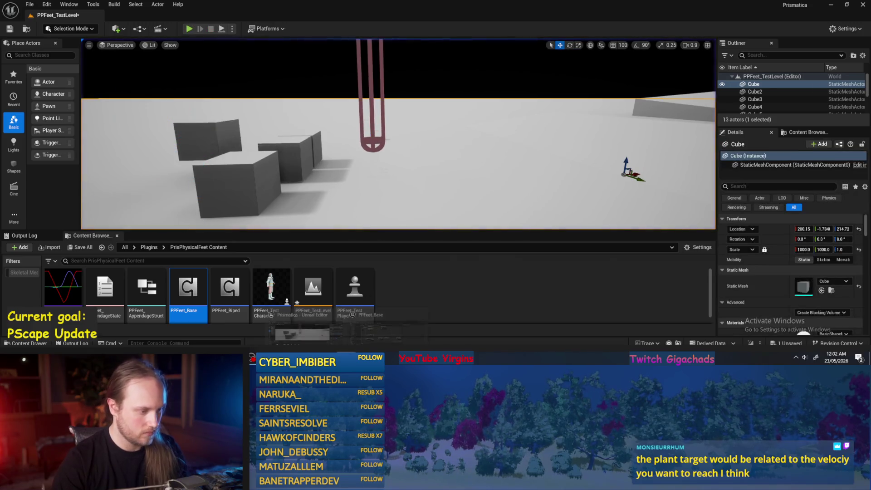
- Check the Target Balance variable node in PPFeet_Base, then open the PPFeet_TestPlayer blueprint
key(alt+Tab)
drag(267, 246, 374, 209)
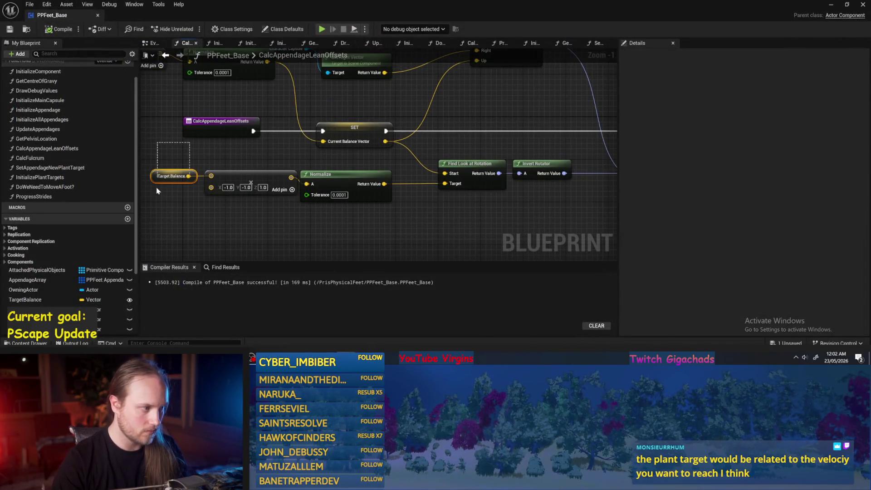
drag(157, 191, 157, 191)
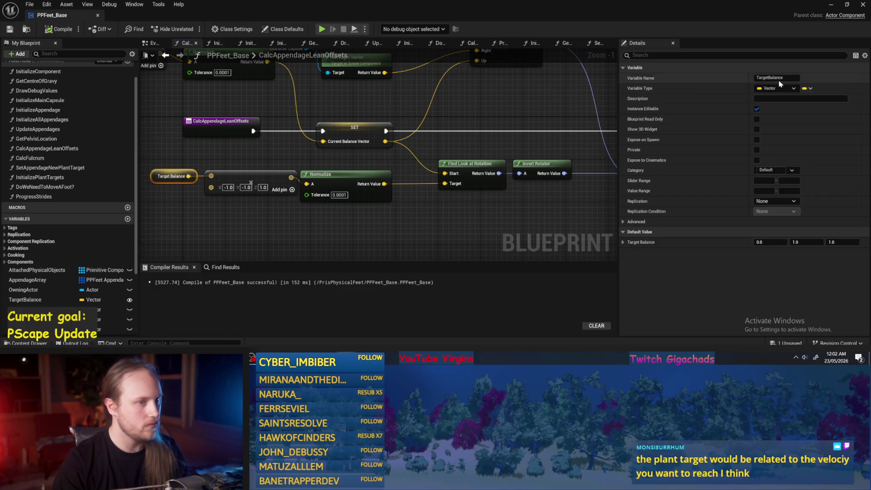
click(863, 4)
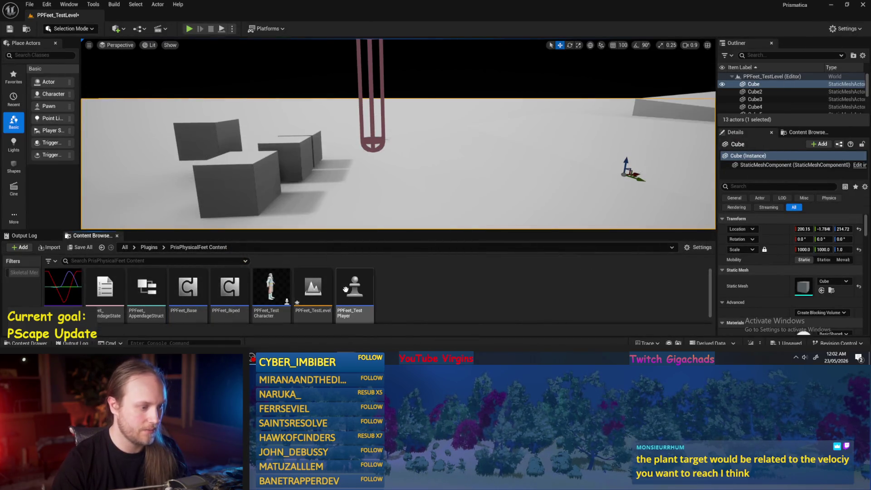
scroll(399, 134, down, 3)
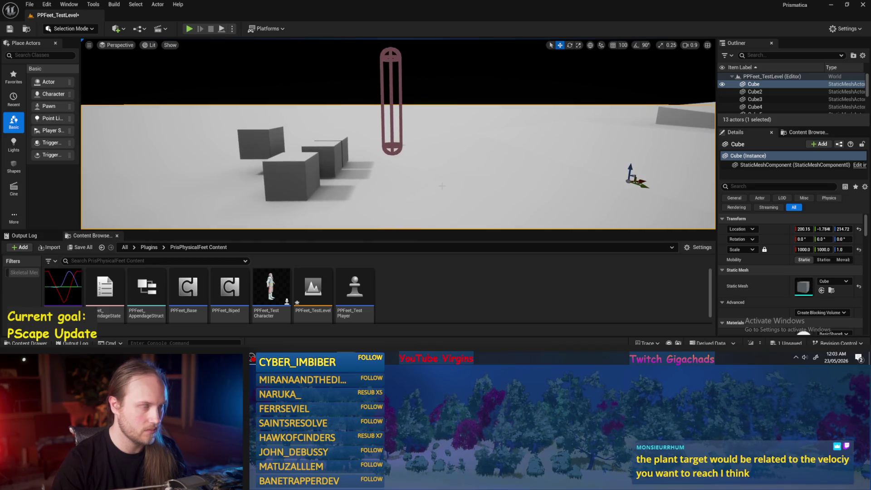
double_click(354, 290)
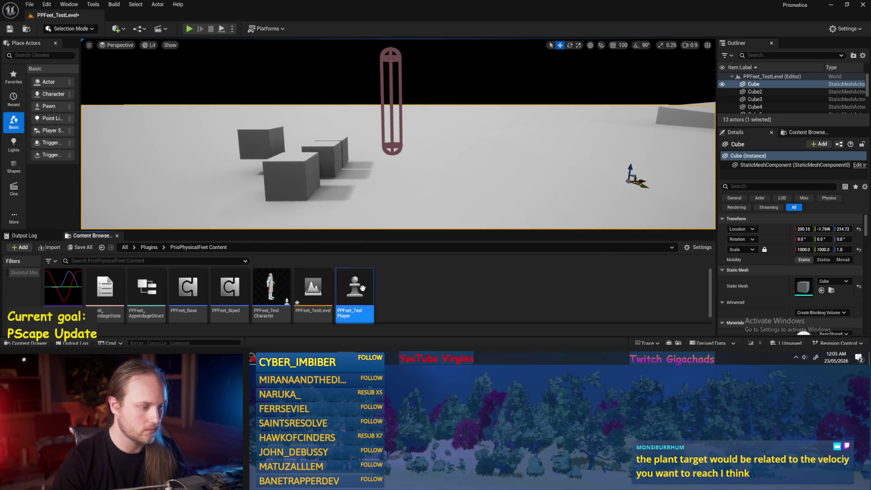
- Disconnect movement inputs X and Y from Normalize and compile PPFeet_TestPlayer
scroll(385, 132, up, 1)
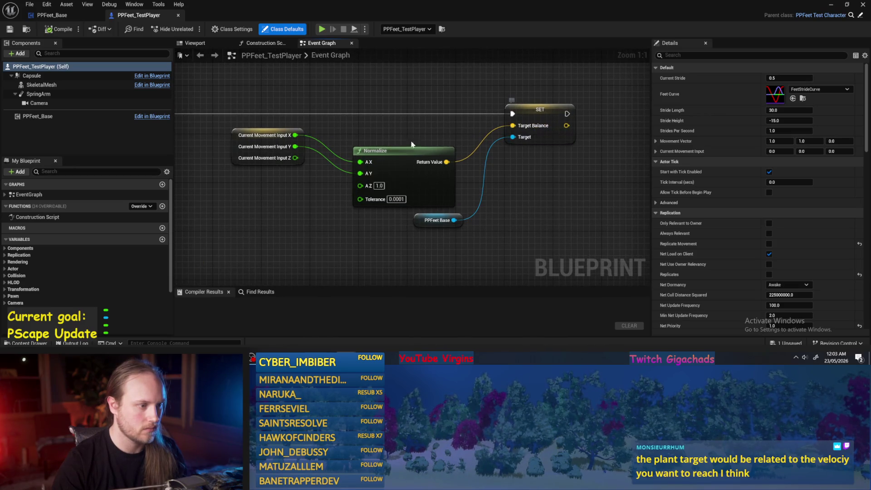
alt+click(364, 174)
alt+click(361, 163)
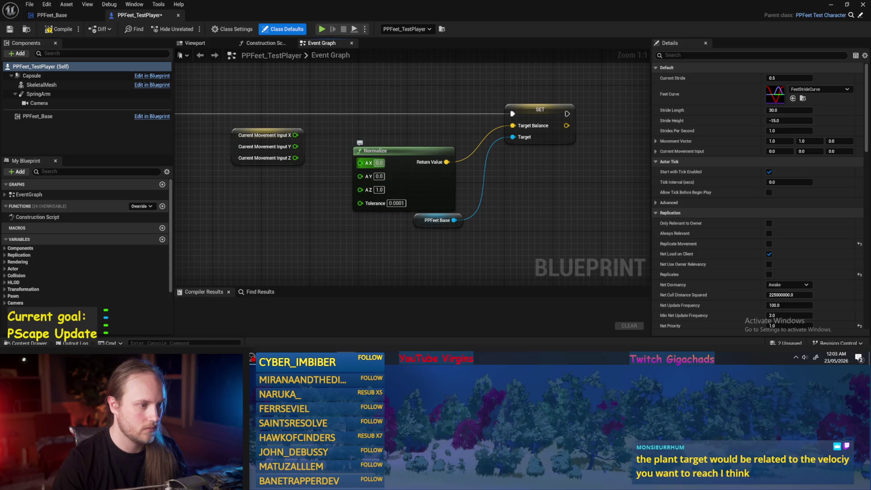
click(45, 28)
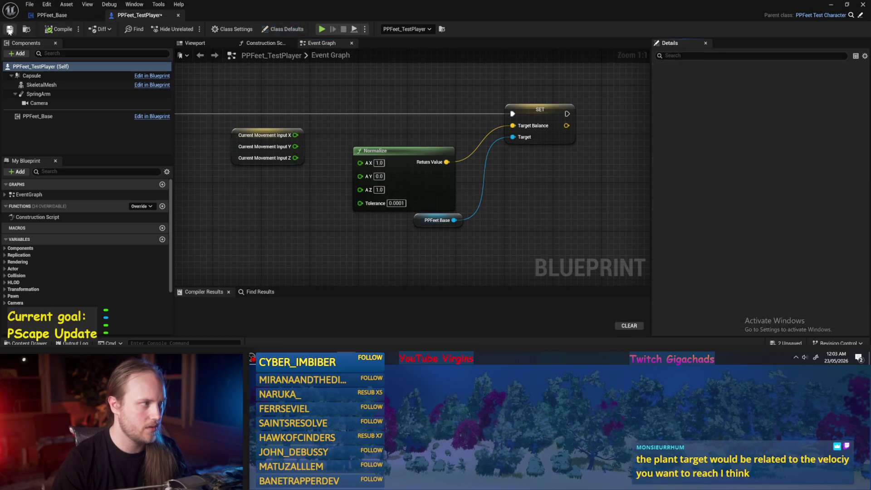
- Run several play-tests of the test level, then reopen and recompile PPFeet_TestPlayer
click(838, 7)
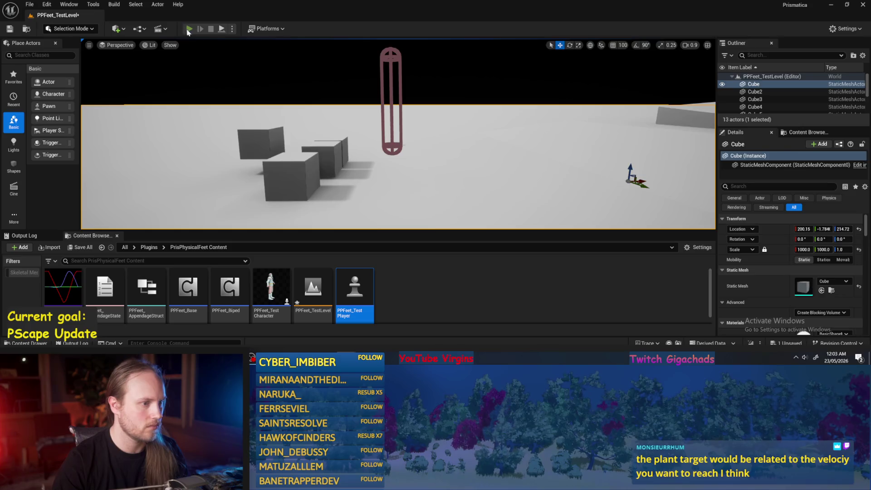
click(189, 30)
key(Escape)
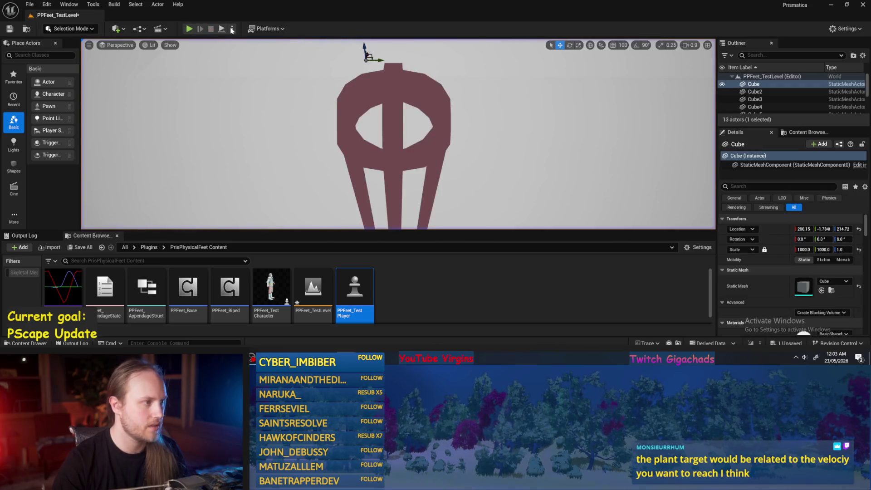
click(189, 29)
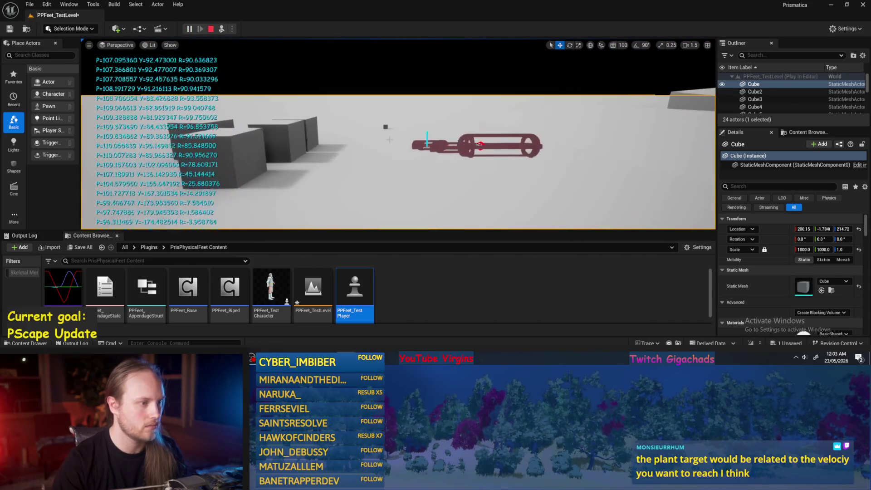
click(212, 29)
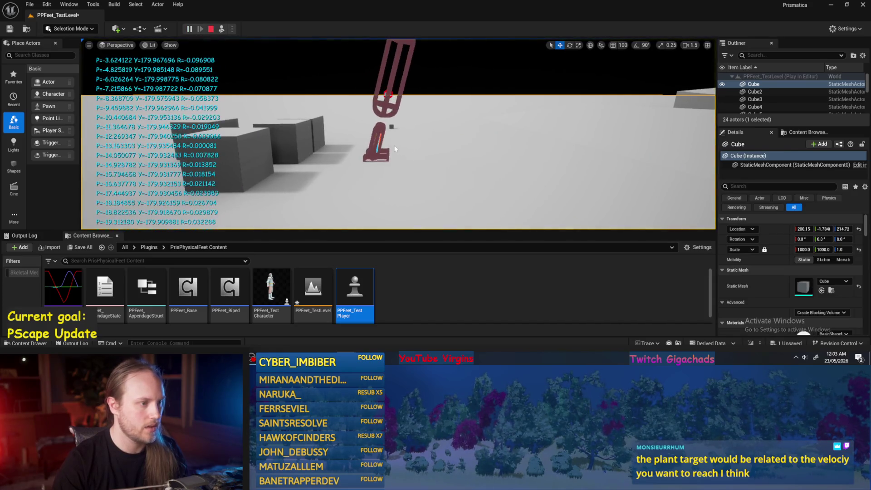
click(190, 29)
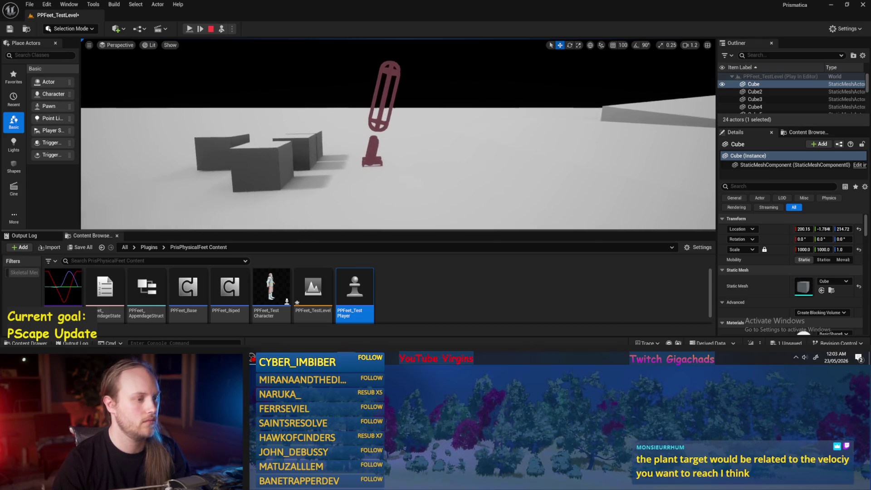
key(Escape)
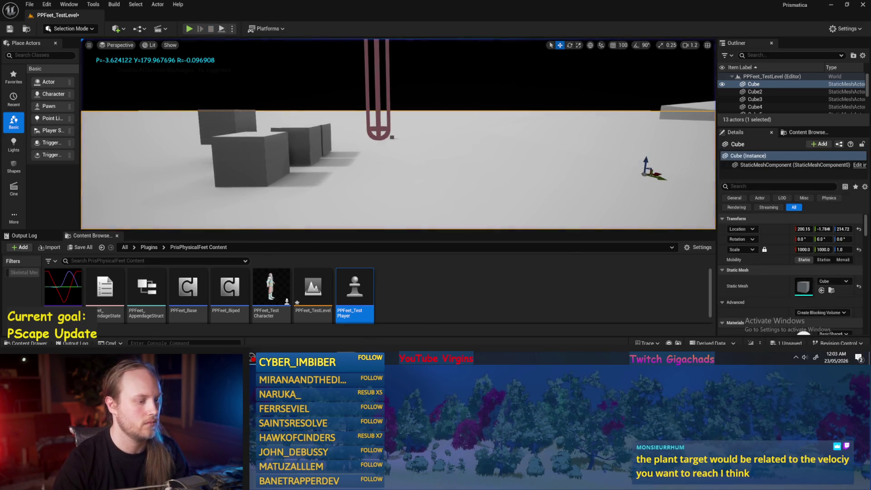
double_click(359, 300)
click(66, 30)
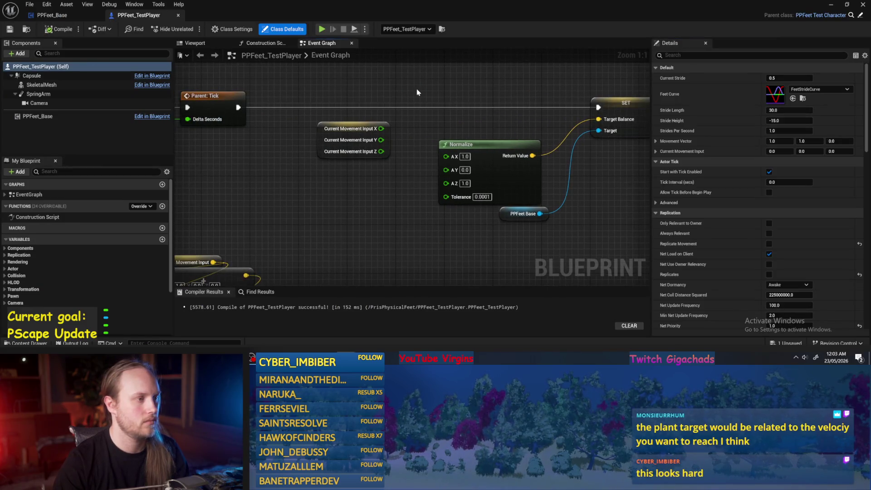
- In PPFeet_Base, review the CalcAppendageLeanOffsets graph through the forward and right vector nodes
click(52, 15)
scroll(376, 205, down, 2)
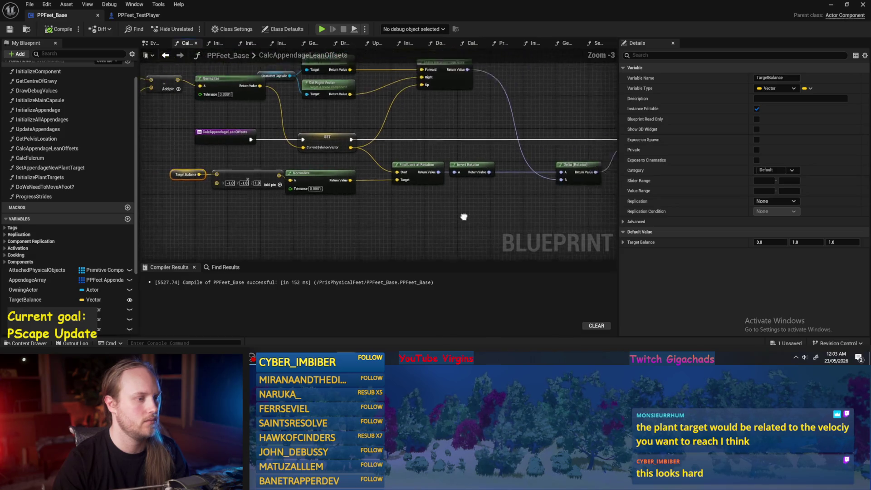
click(426, 226)
drag(380, 229, 361, 240)
mouse_move(508, 129)
mouse_down()
mouse_move(448, 152)
mouse_move(370, 151)
mouse_up()
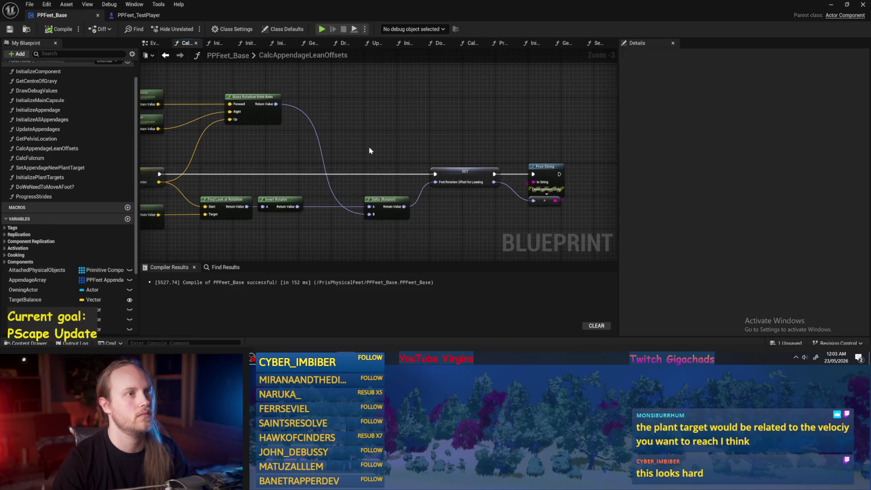
mouse_move(475, 138)
mouse_down()
mouse_move(381, 136)
mouse_move(347, 121)
mouse_up()
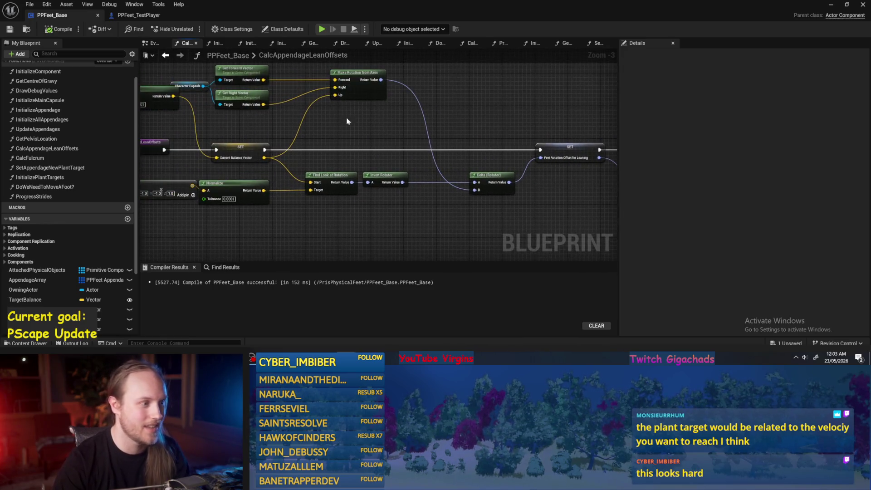
- Confirm Do We Need to Move AFoot? is empty from the Event Graph tick chain, then reopen CalcAppendageLeanOffsets
click(154, 44)
scroll(405, 224, up, 3)
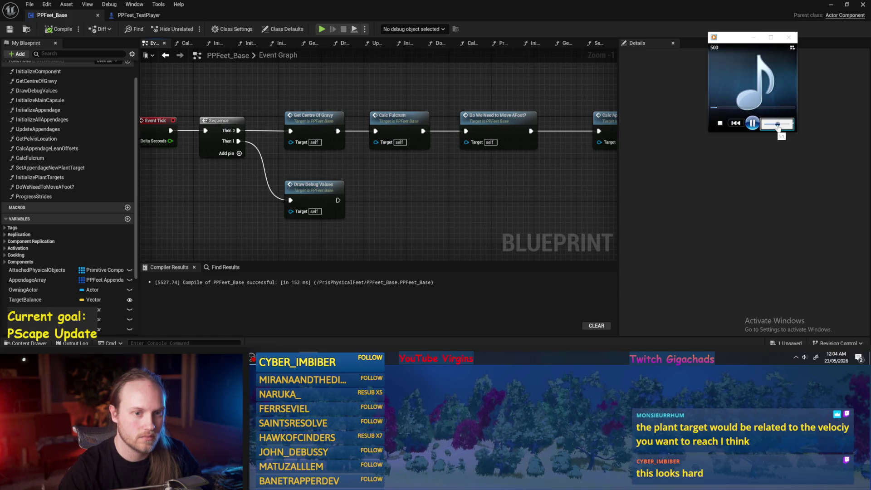
mouse_move(473, 197)
mouse_down()
mouse_move(436, 195)
mouse_move(383, 222)
mouse_up()
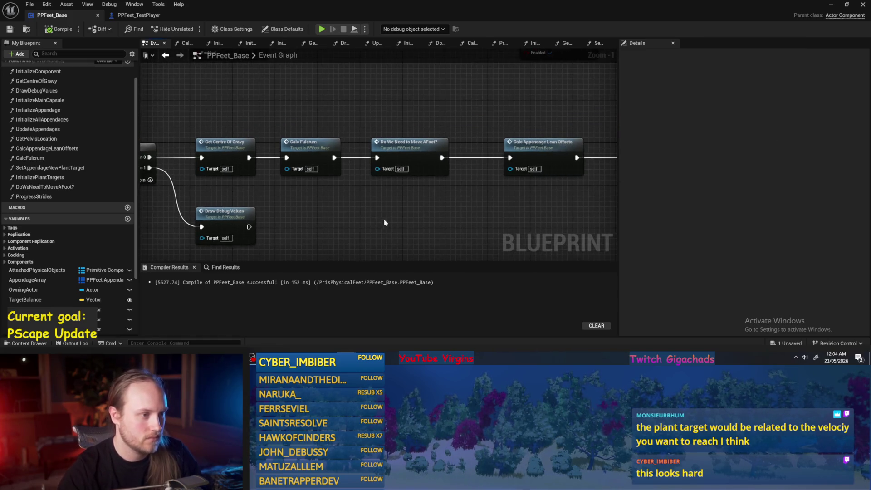
click(408, 154)
click(417, 137)
double_click(418, 139)
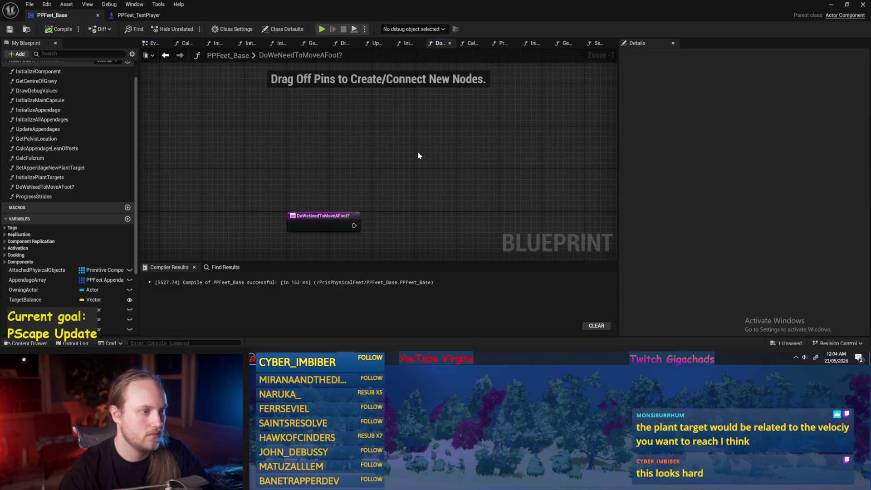
click(154, 42)
click(424, 158)
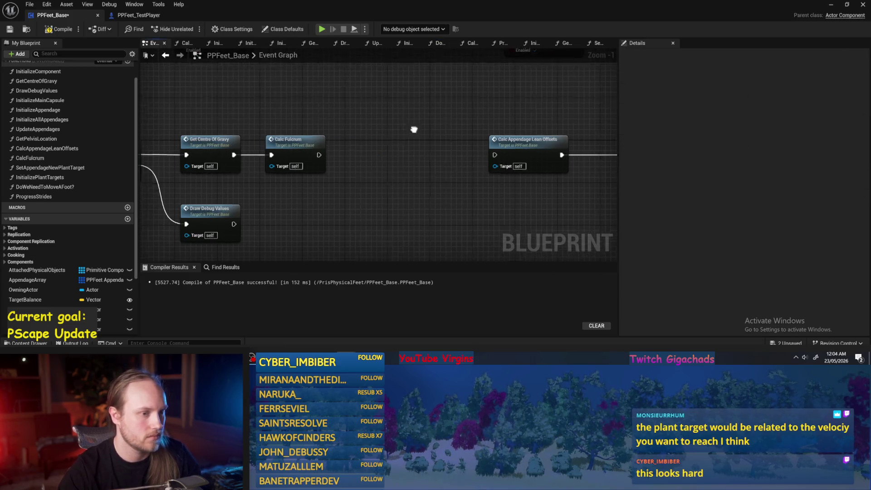
double_click(448, 130)
mouse_move(428, 146)
mouse_down()
mouse_move(348, 124)
mouse_move(500, 123)
mouse_up()
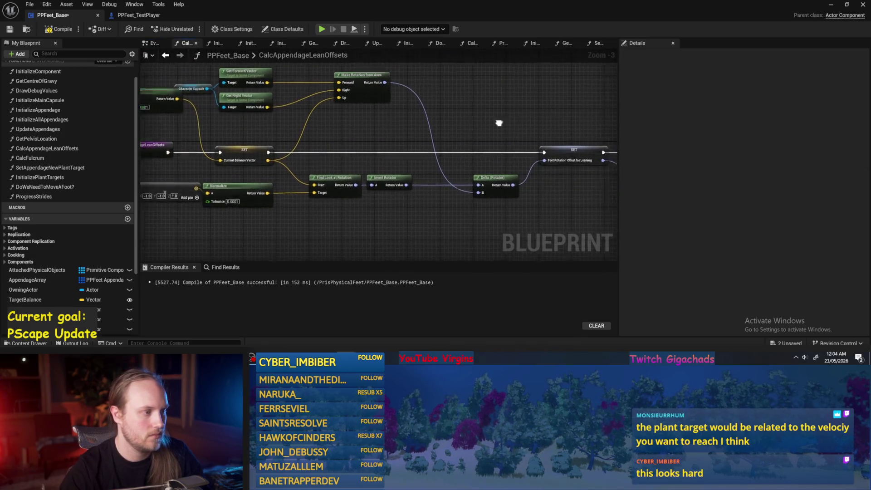
- Open UpdateAppendages and stack the GET node above the other GET below the Break struct
click(166, 54)
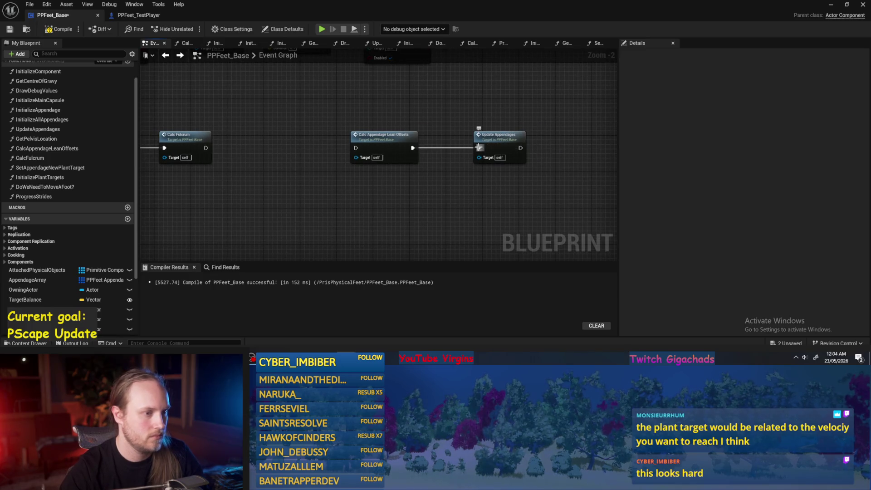
double_click(503, 139)
scroll(400, 137, down, 1)
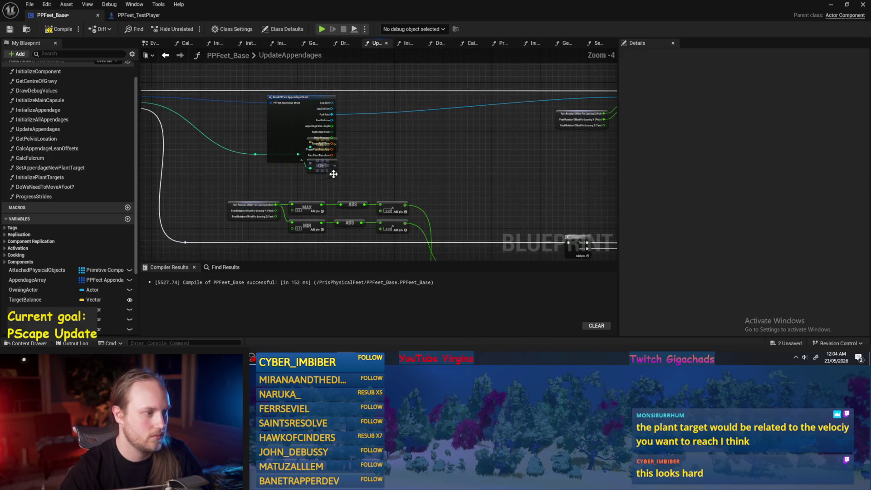
drag(328, 169, 374, 185)
scroll(347, 150, up, 3)
mouse_move(331, 138)
mouse_down()
mouse_move(393, 175)
mouse_move(411, 175)
mouse_up()
drag(171, 154, 310, 151)
- Move the Break struct node and the nodes following it up and to the left
click(325, 155)
drag(369, 146, 370, 98)
drag(411, 142, 313, 167)
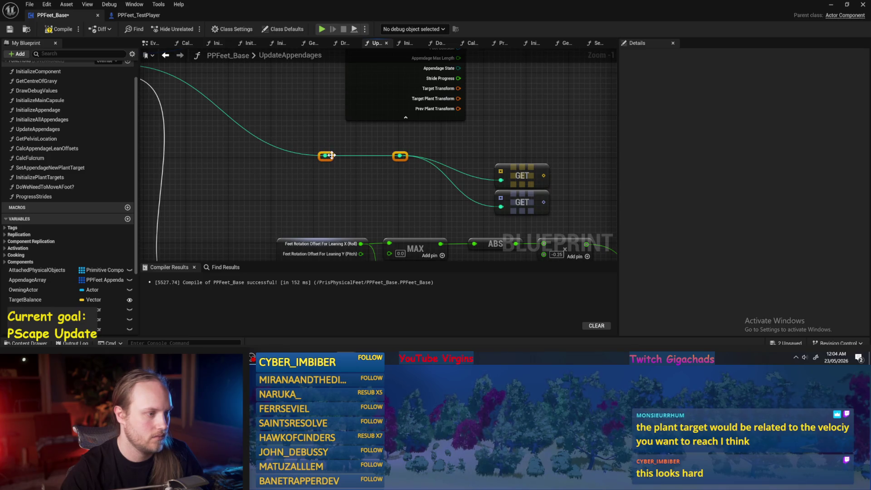
scroll(332, 156, down, 4)
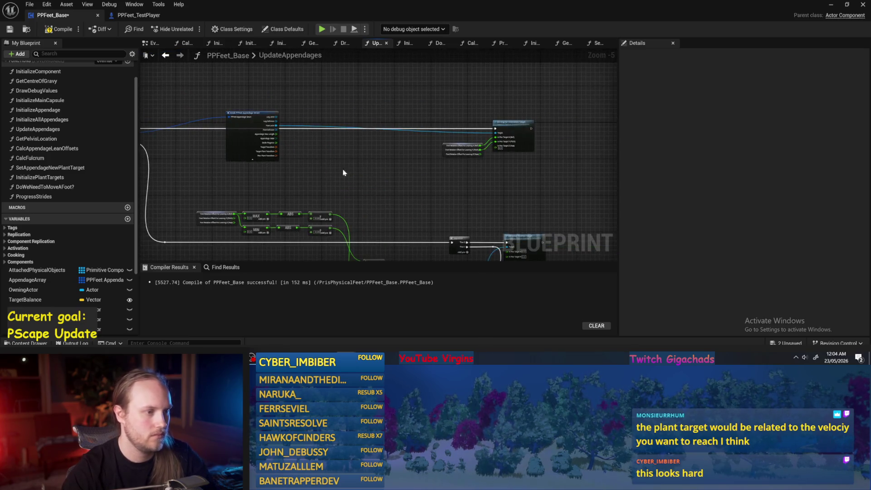
scroll(431, 165, up, 2)
scroll(389, 143, down, 2)
mouse_move(388, 143)
mouse_down()
mouse_move(539, 185)
mouse_move(506, 161)
mouse_up()
mouse_move(370, 93)
mouse_down()
mouse_move(451, 146)
mouse_move(467, 140)
mouse_move(320, 145)
mouse_up()
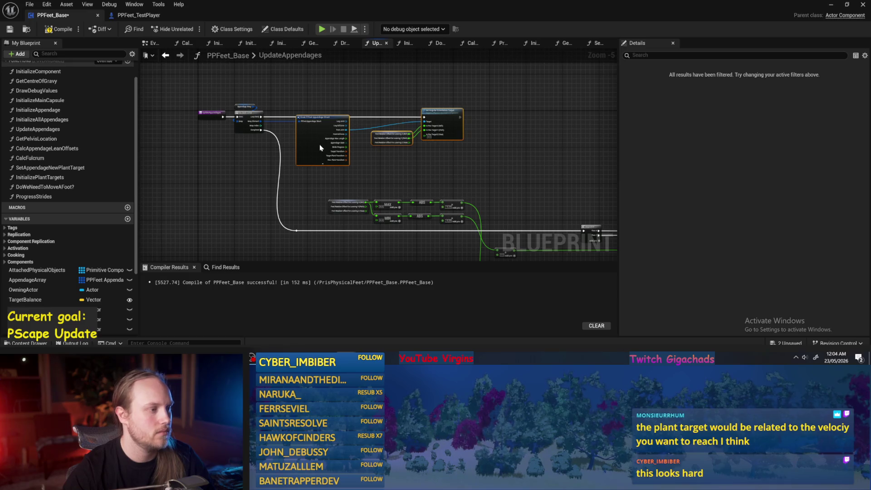
scroll(320, 144, up, 3)
- Shift the orientation target nodes left and place Feet Rotation Offset clear of the Break struct
mouse_move(558, 108)
mouse_down()
mouse_move(441, 111)
mouse_move(481, 111)
mouse_up()
click(386, 93)
drag(386, 93, 401, 113)
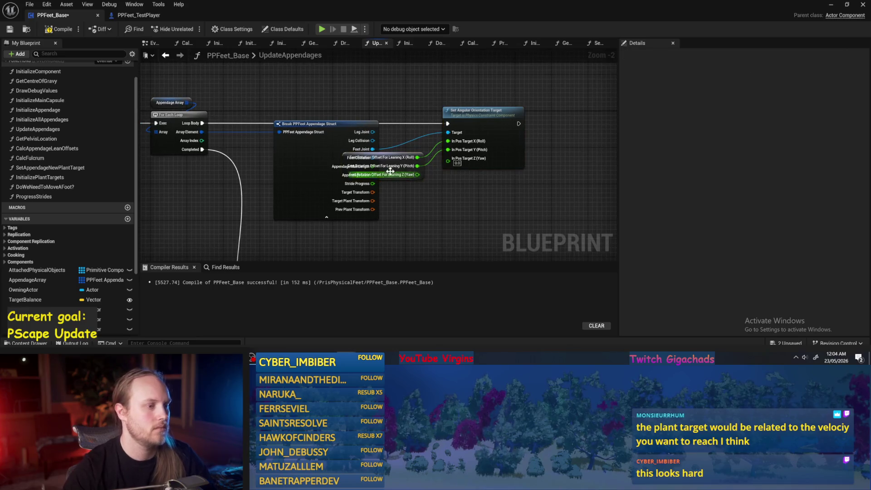
drag(397, 157, 496, 180)
mouse_move(450, 241)
mouse_down()
mouse_move(478, 139)
mouse_move(370, 113)
mouse_move(371, 136)
mouse_up()
scroll(467, 179, down, 2)
click(467, 200)
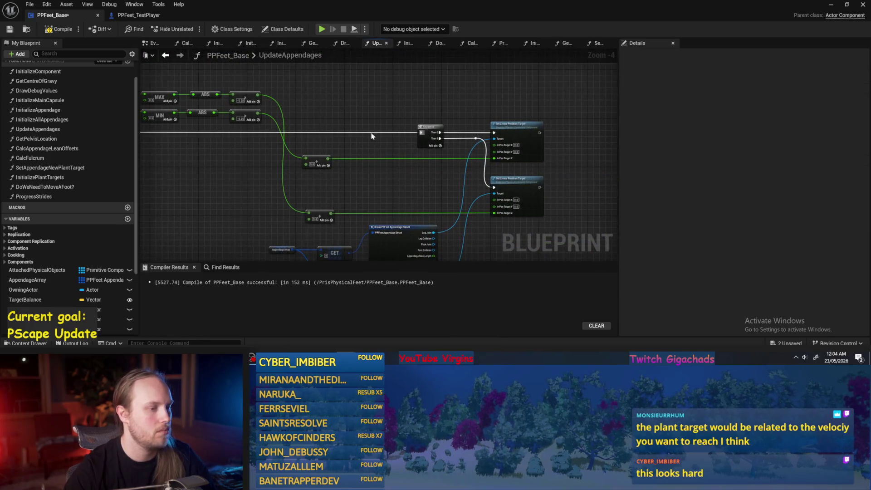
- Move the MAX/MIN/ABS math node group below the execution line and compile
mouse_move(438, 139)
mouse_down()
mouse_move(468, 120)
mouse_move(536, 145)
mouse_move(584, 150)
mouse_up()
mouse_move(216, 89)
mouse_down()
mouse_move(459, 131)
mouse_move(388, 125)
mouse_up()
drag(331, 123, 351, 191)
drag(407, 205, 439, 166)
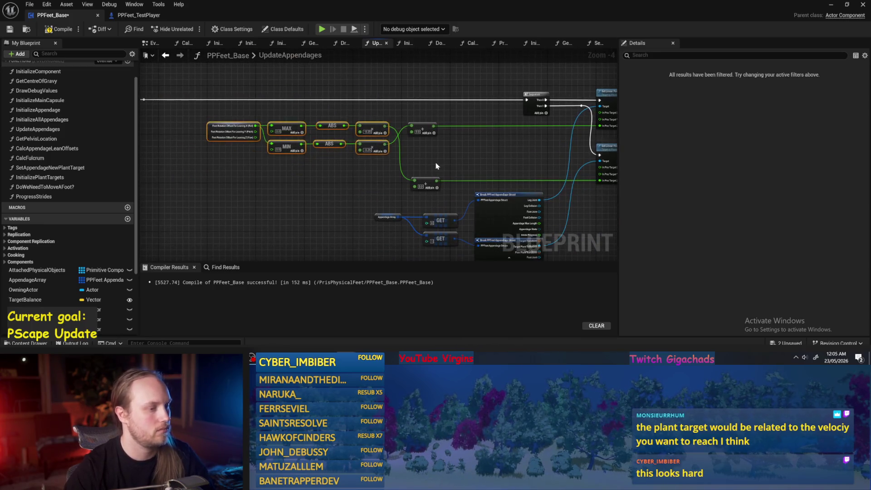
click(439, 167)
click(58, 29)
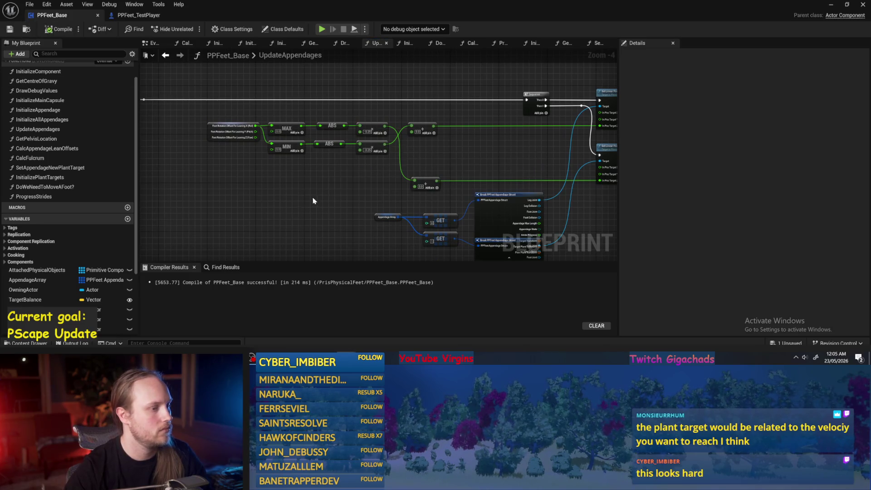
click(53, 30)
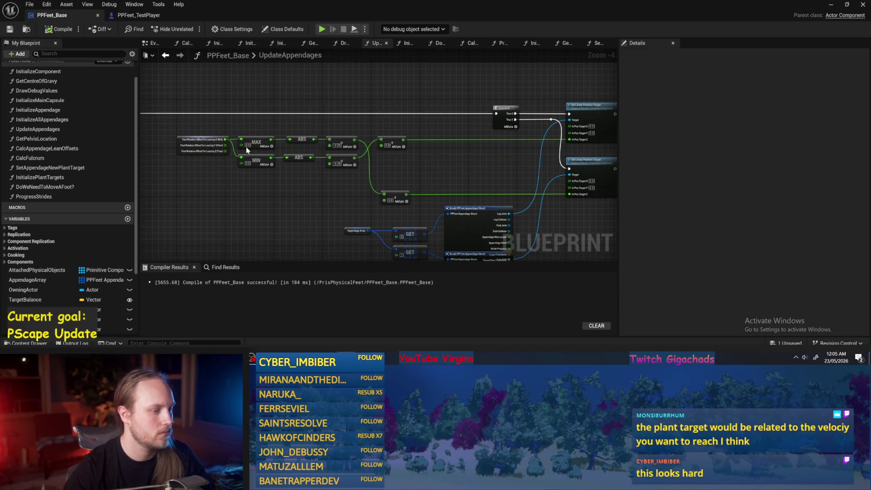
- Recentre the Break struct and orientation nodes, then recompile PPFeet_Base successfully
scroll(369, 153, up, 2)
drag(368, 153, 264, 157)
scroll(454, 113, down, 1)
drag(454, 113, 387, 227)
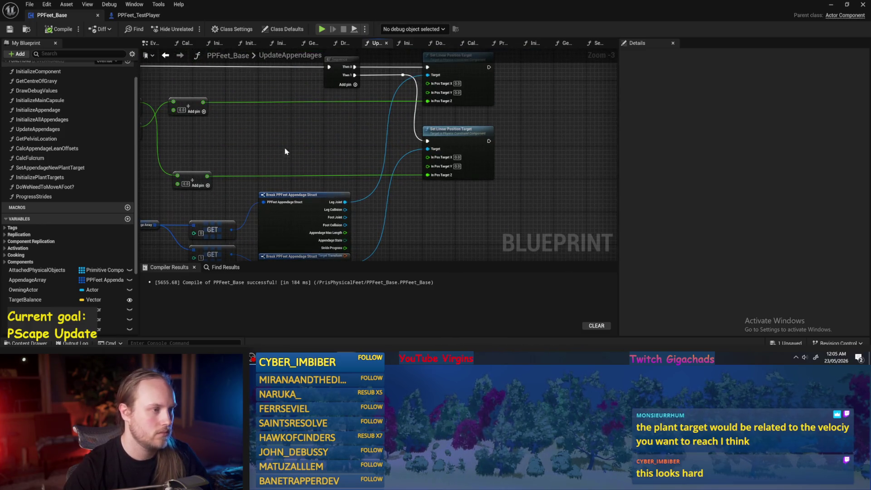
scroll(360, 189, down, 1)
mouse_move(334, 195)
mouse_down()
mouse_move(339, 130)
mouse_move(401, 170)
mouse_up()
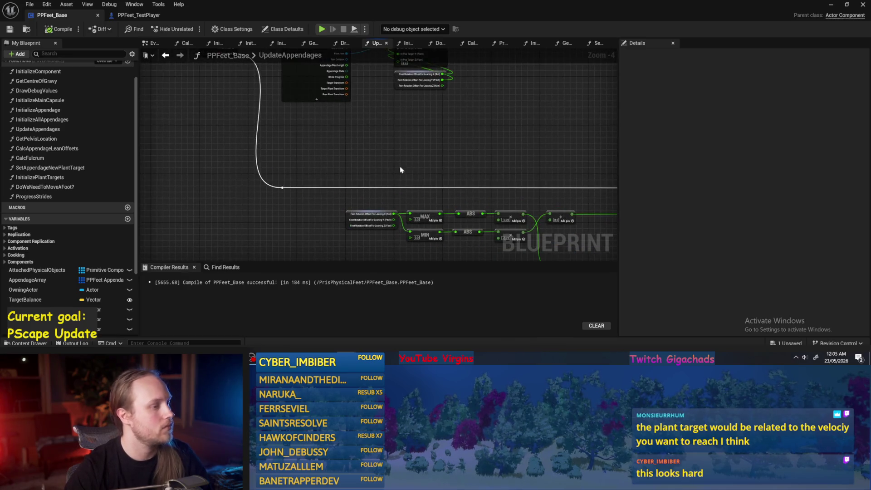
mouse_move(229, 121)
mouse_down()
mouse_move(268, 184)
mouse_move(392, 193)
mouse_up()
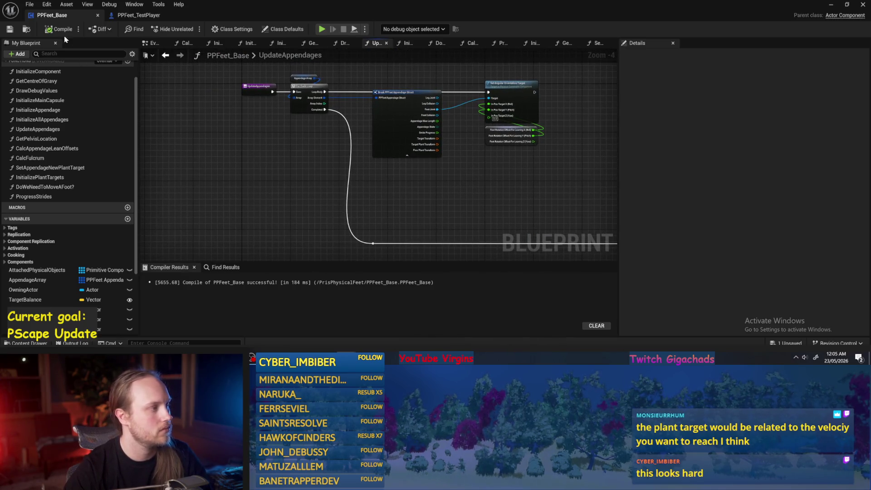
click(63, 30)
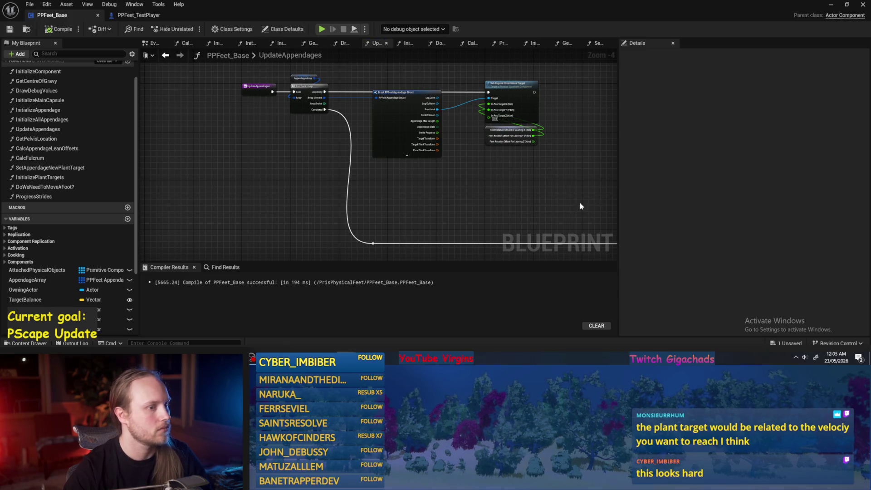
drag(581, 206, 512, 217)
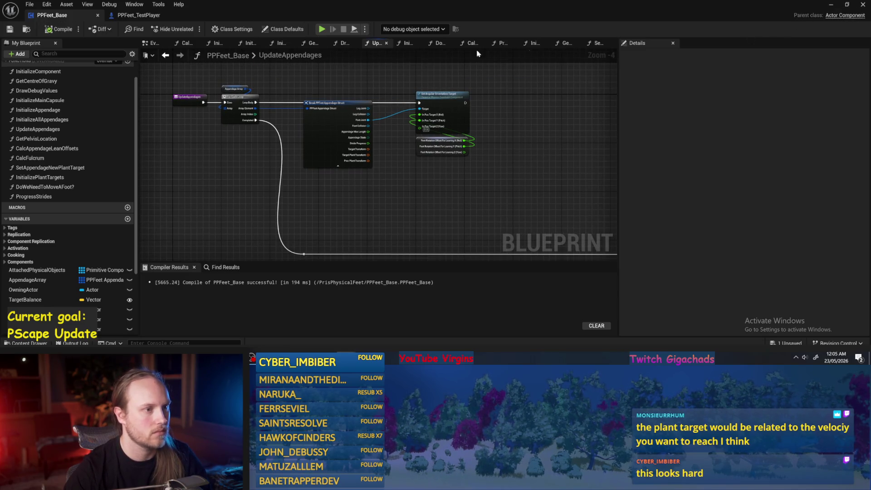
- Close all graph tabs except Event Graph and inspect the InitializePlantTargets function
click(154, 43)
right_click(154, 43)
click(177, 74)
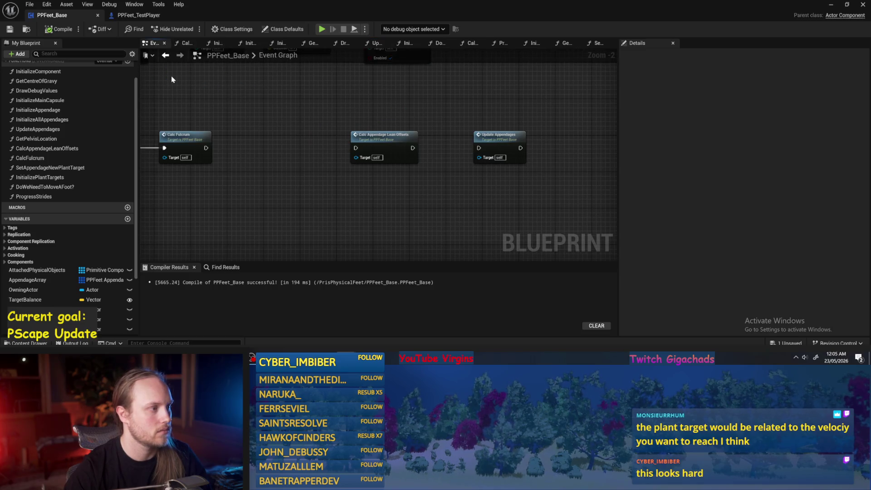
double_click(40, 177)
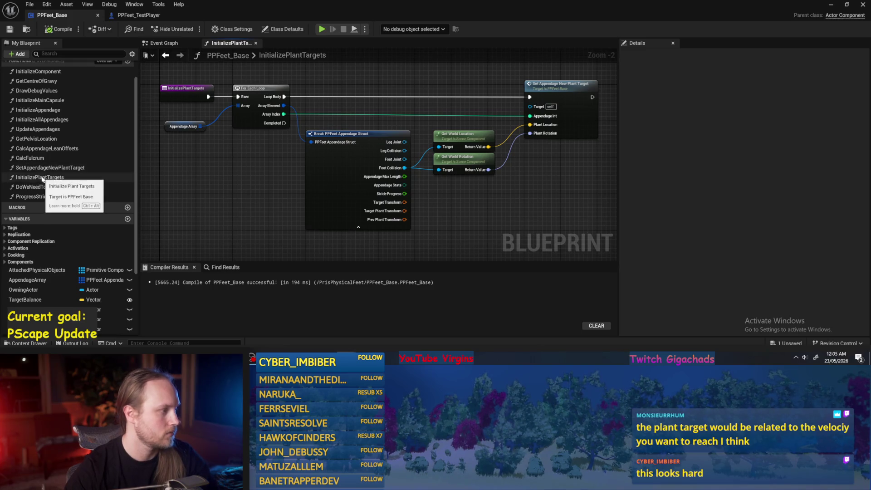
click(42, 178)
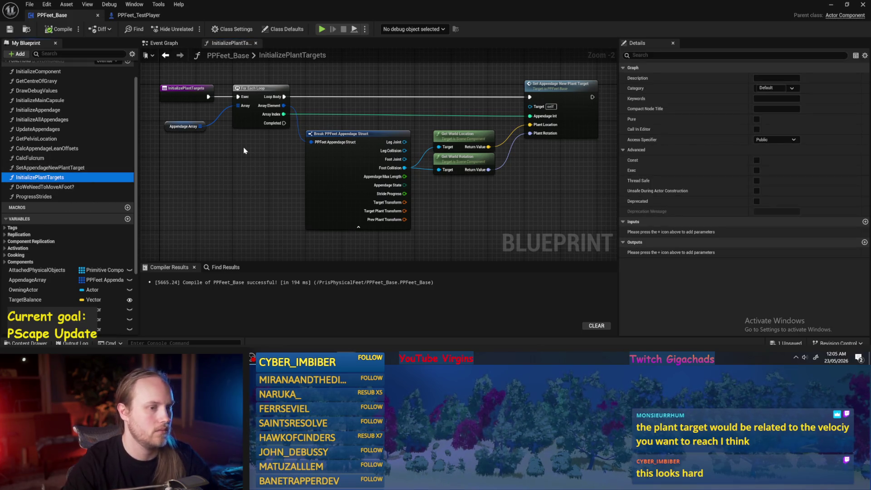
click(59, 29)
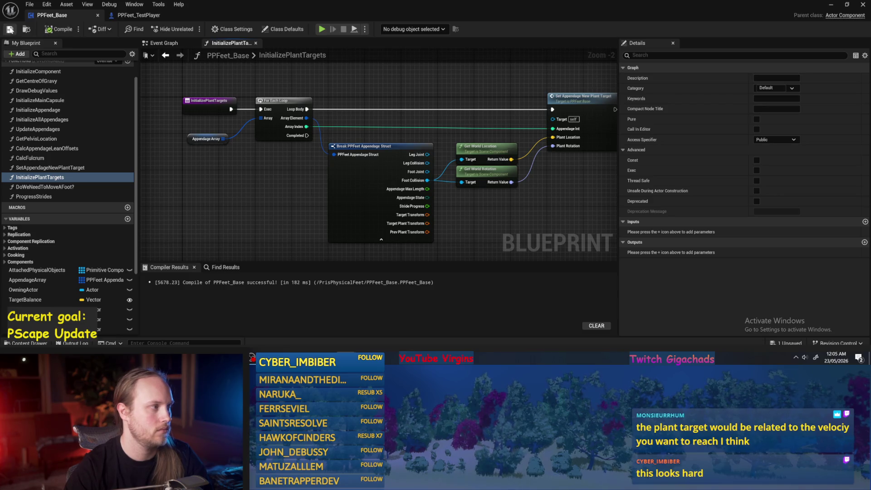
- Delete the unused DoWeNeedToMoveAFoot? function, then recompile and save PPFeet_Base
click(48, 190)
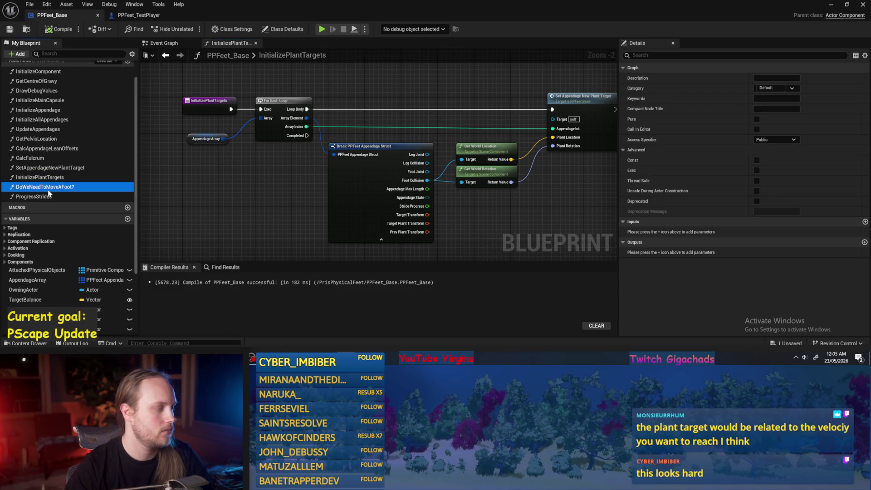
key(Delete)
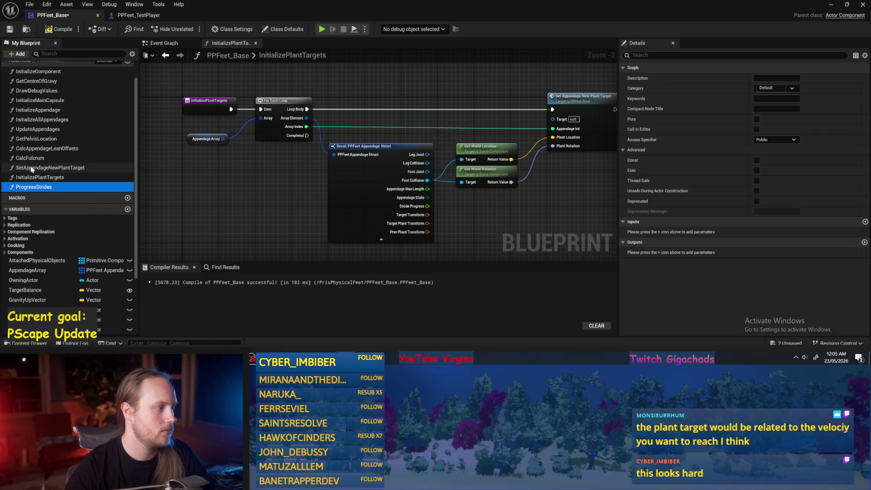
double_click(32, 168)
click(59, 29)
click(9, 29)
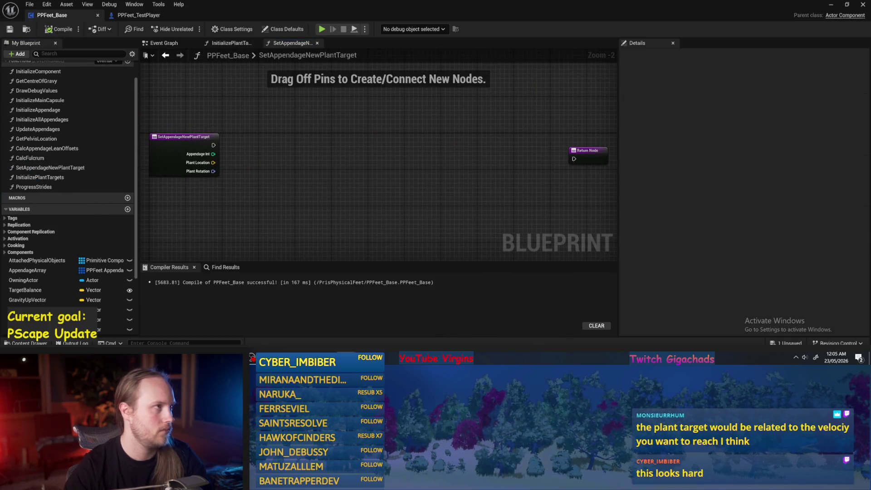
- Look through CalcFulcrum and CalcAppendageLeanOffsets, then open the GetPelvisLocation function
click(45, 159)
double_click(45, 159)
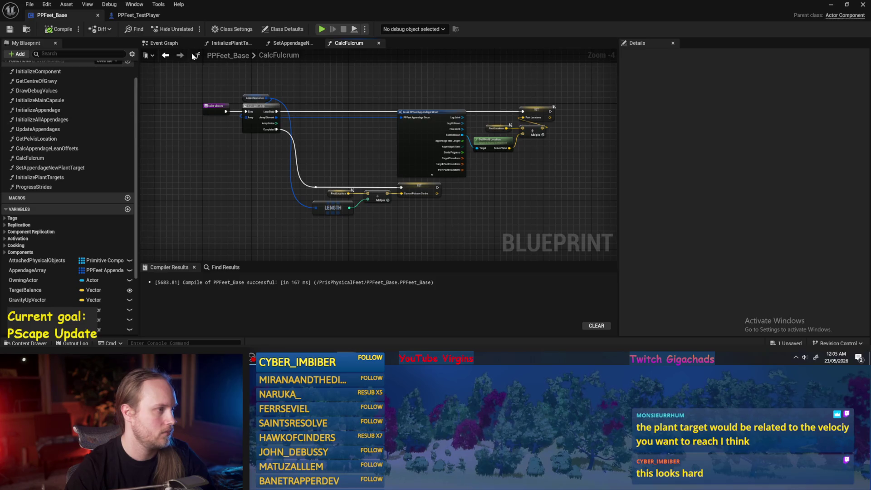
click(164, 43)
right_click(163, 44)
click(178, 78)
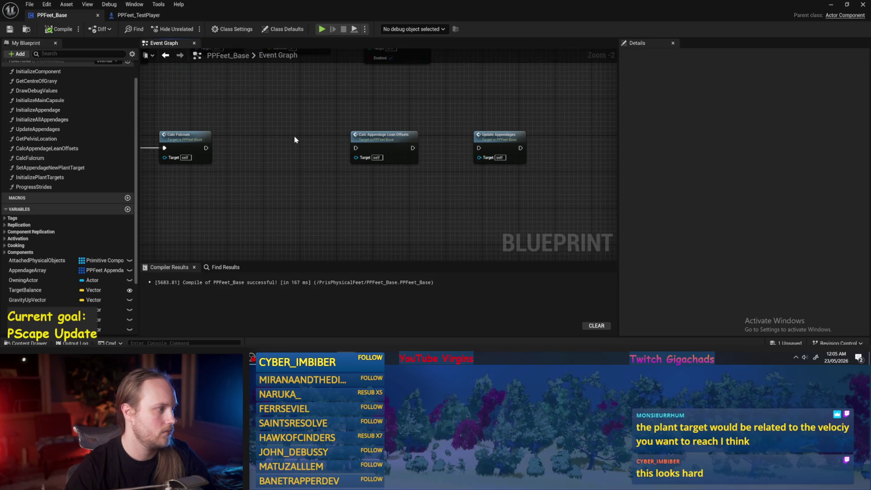
scroll(68, 168, up, 1)
click(71, 175)
double_click(70, 175)
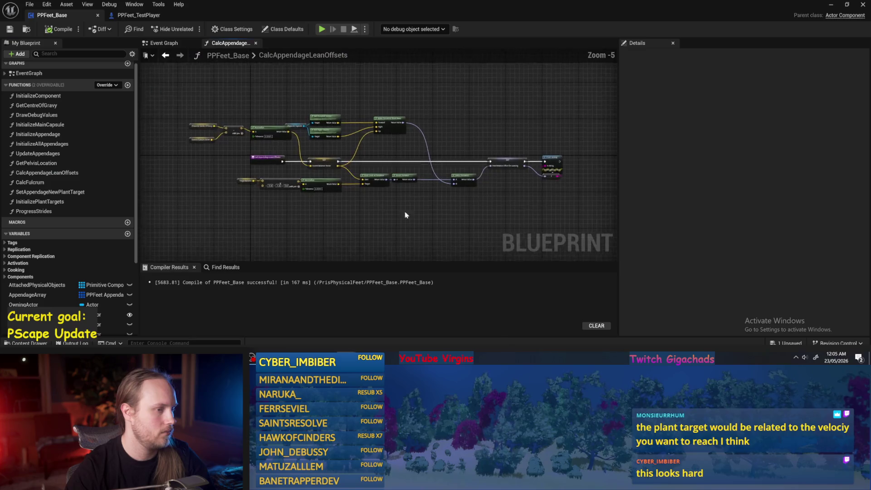
double_click(32, 164)
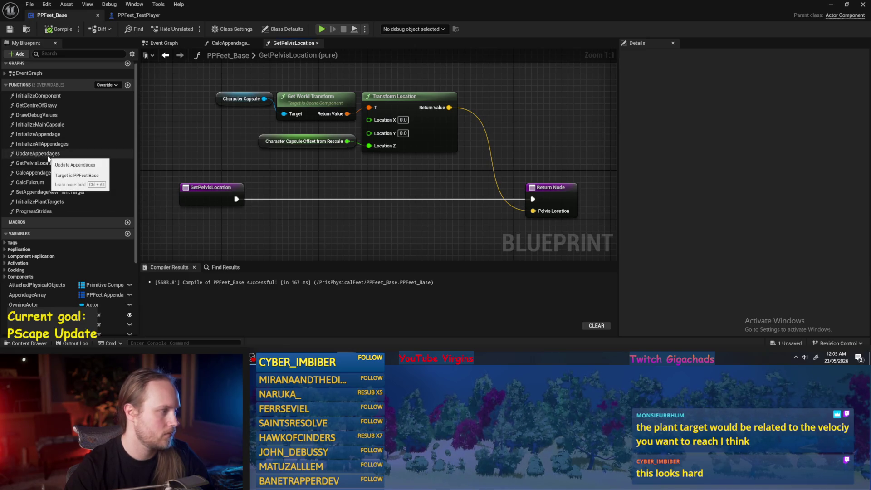
- Open UpdateAppendages, recompile and save, then delete the stray reroute wire
double_click(45, 154)
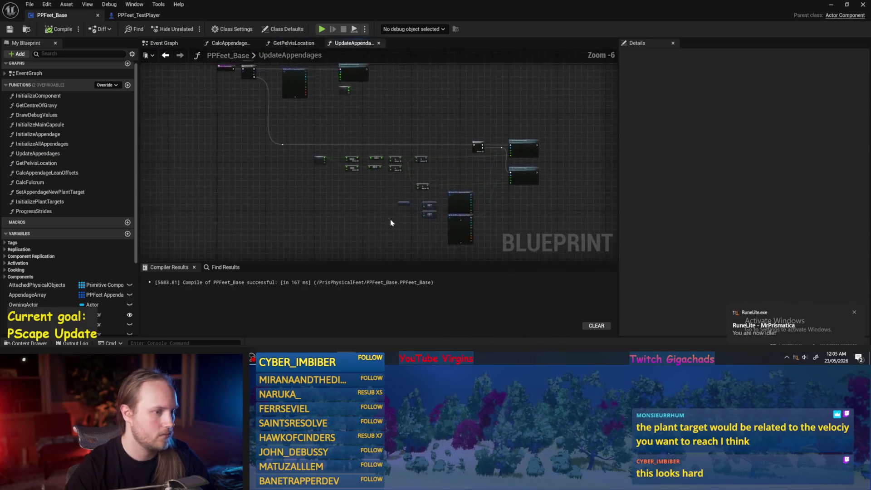
scroll(358, 171, down, 2)
click(59, 29)
click(10, 29)
mouse_move(343, 122)
mouse_down()
mouse_move(360, 121)
mouse_move(391, 230)
mouse_move(350, 142)
mouse_move(316, 181)
mouse_move(319, 155)
mouse_up()
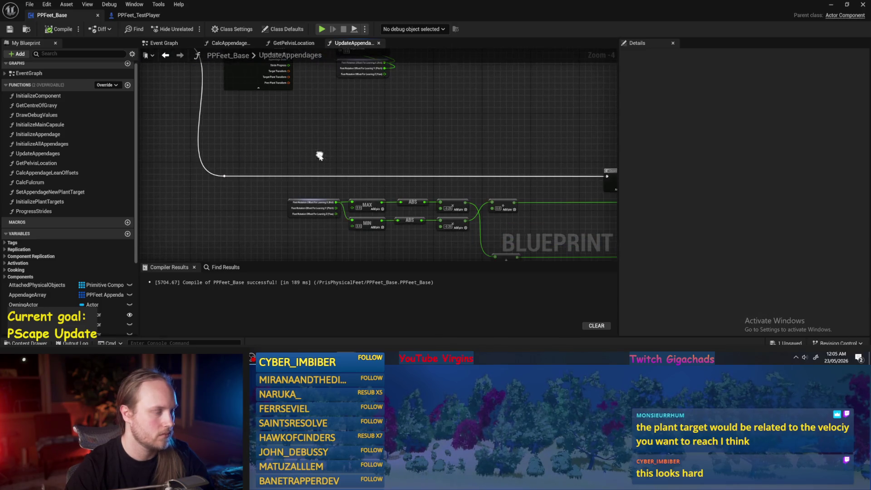
click(225, 175)
key(Delete)
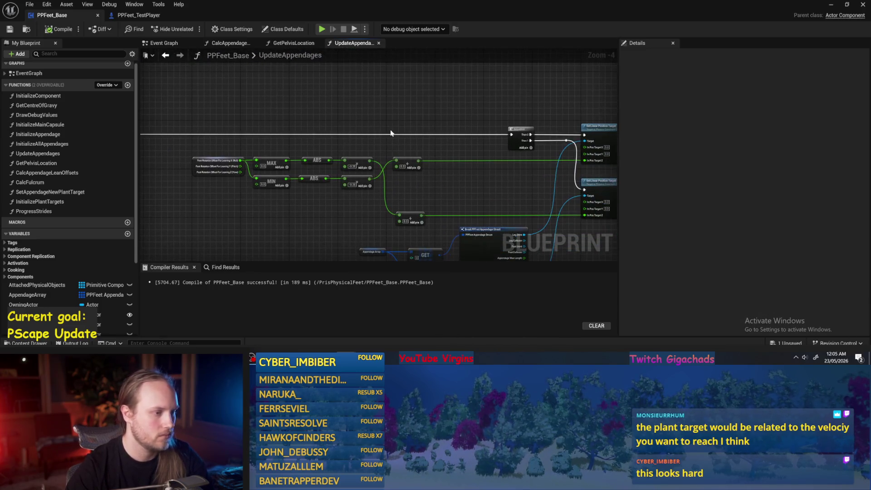
- Comment the foot-height nodes 'Adjusting height of each foot to balance L/R', then compile and save
scroll(399, 139, down, 1)
drag(448, 114, 244, 182)
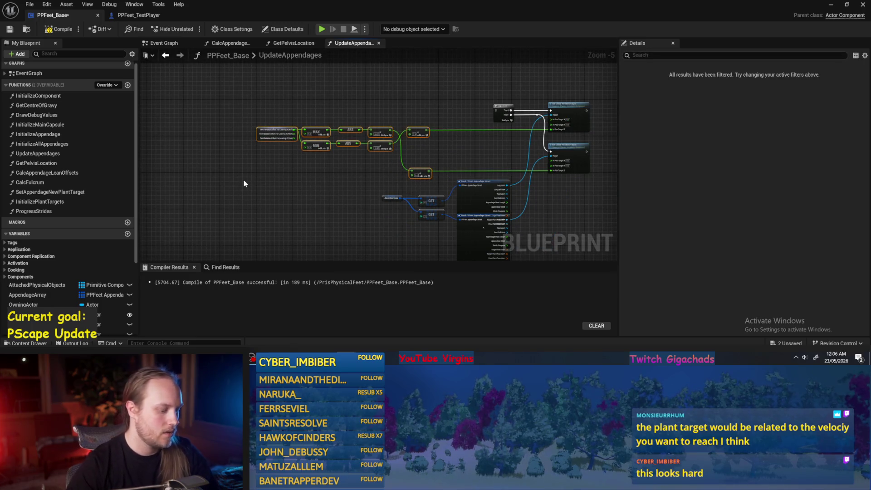
key(c)
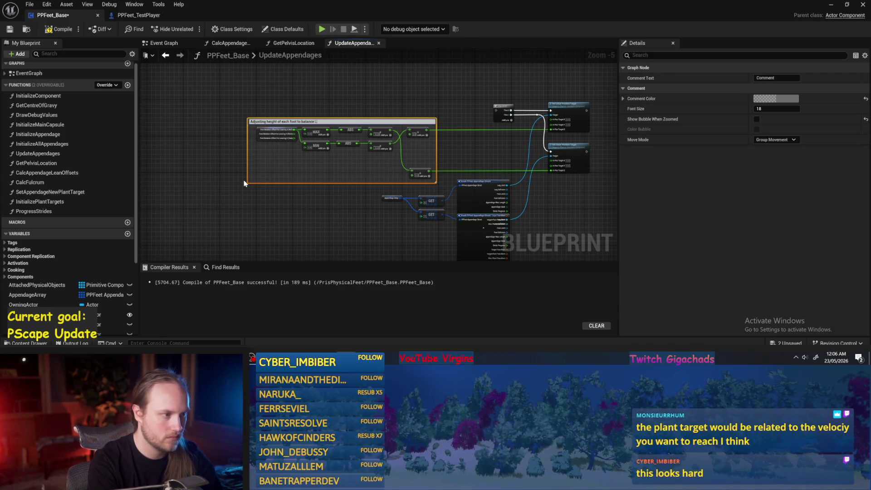
text(Adjusting height of each foot to balance L/R)
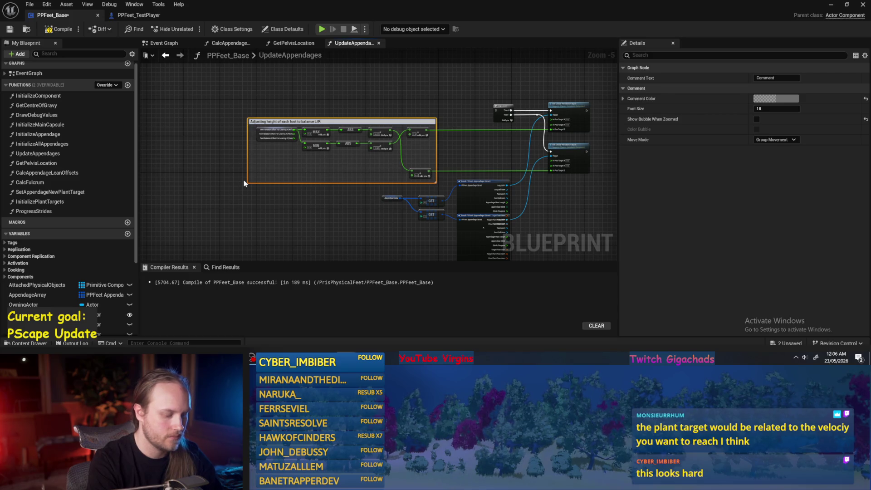
key(Return)
mouse_move(266, 96)
mouse_down()
mouse_move(645, 240)
mouse_move(482, 200)
mouse_move(540, 171)
mouse_up()
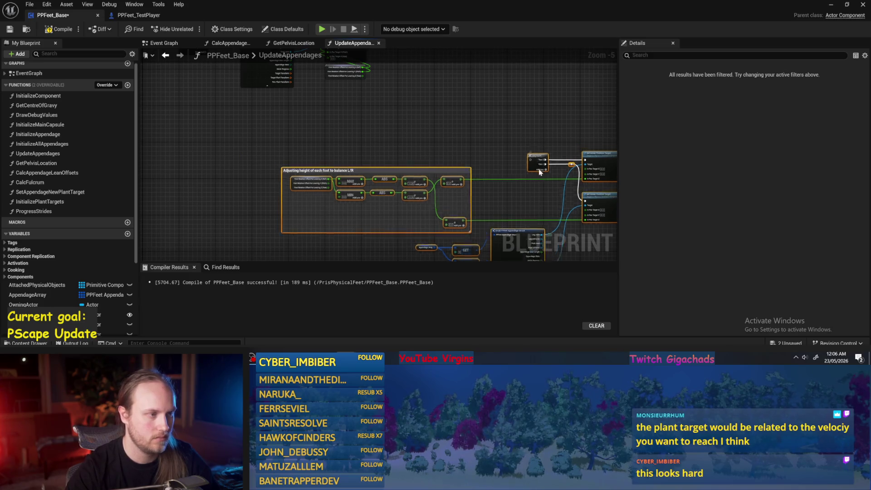
scroll(459, 164, up, 2)
click(317, 181)
click(4, 30)
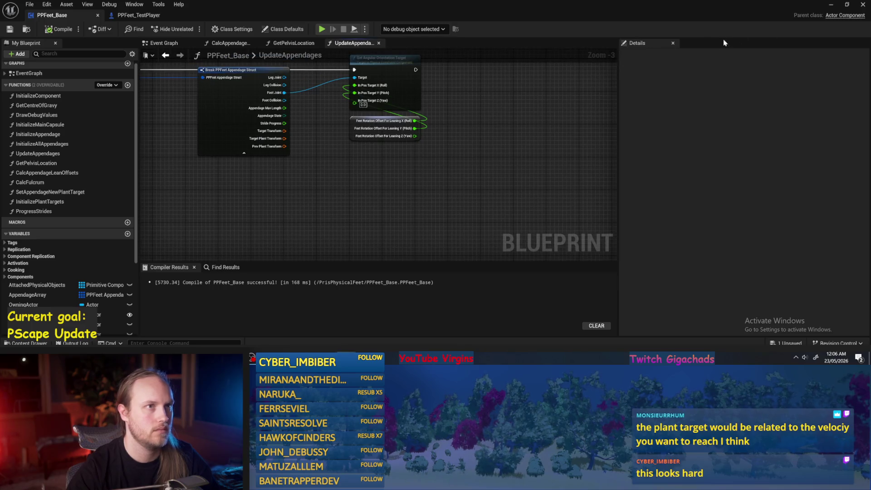
click(830, 7)
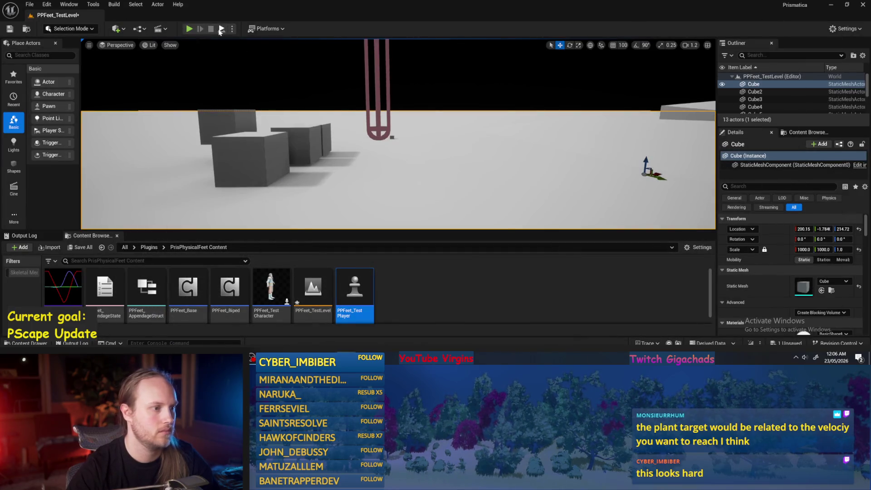
- Play-test PPFeet_TestLevel, then open PPFeet_TestPlayer from the Content Browser
click(221, 29)
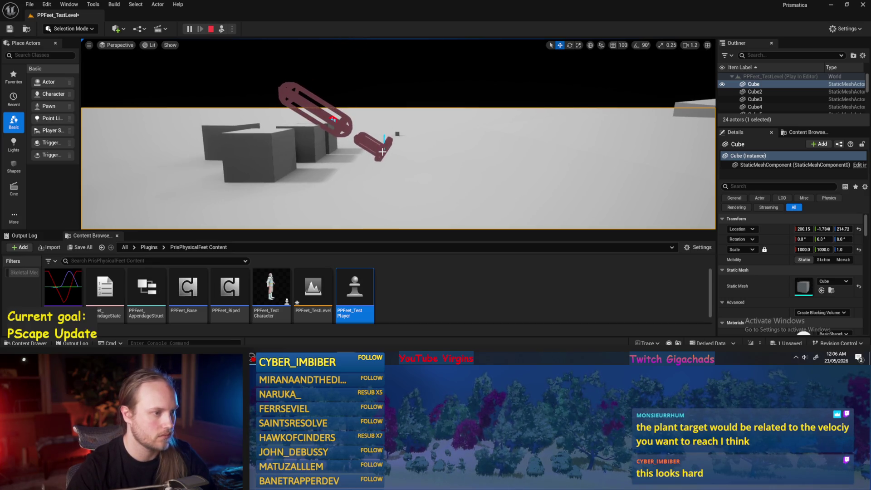
double_click(355, 295)
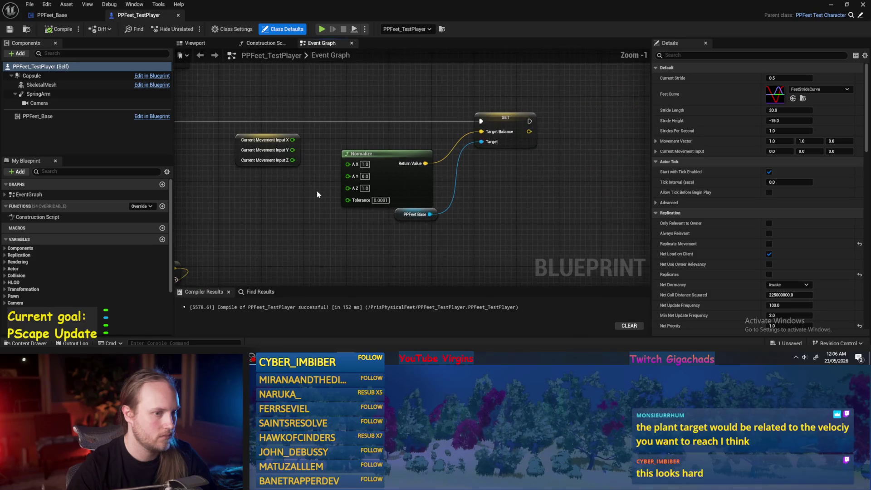
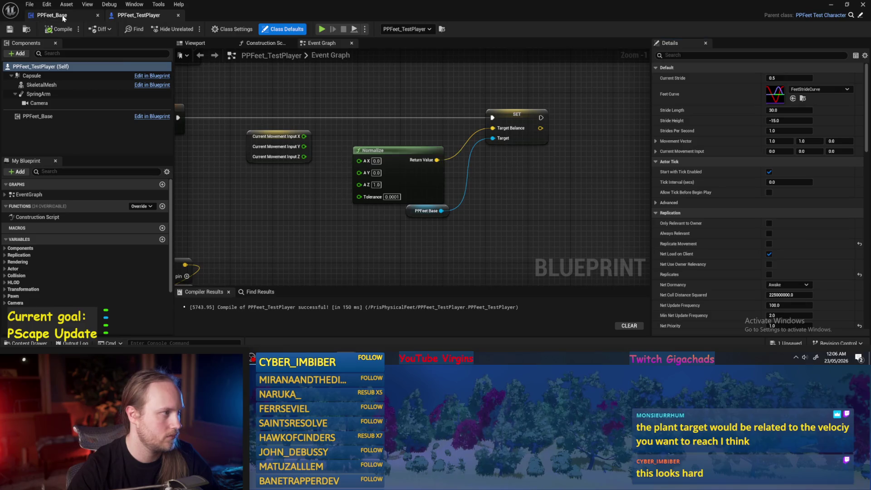
- Review the UpdateAppendages graph's foot balance math and position target nodes in PPFeet_Base
click(46, 15)
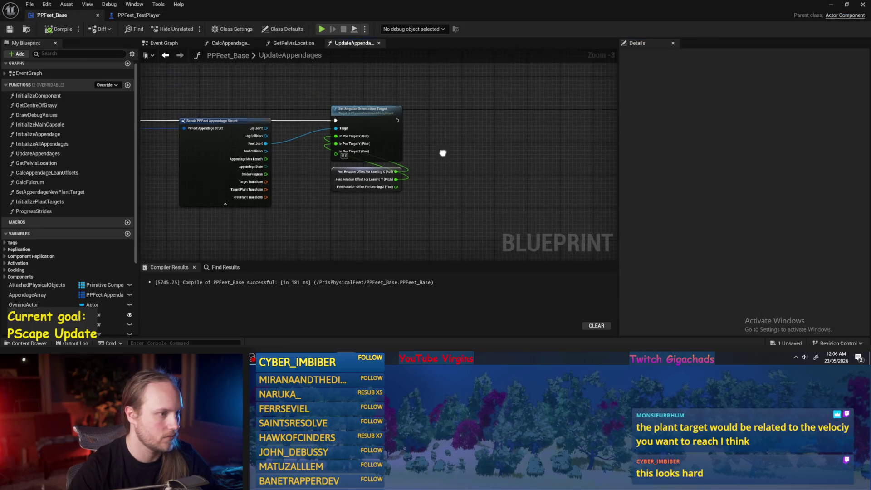
drag(464, 154, 507, 144)
scroll(389, 198, down, 1)
mouse_move(389, 199)
mouse_down()
mouse_move(336, 152)
mouse_move(187, 110)
mouse_move(158, 162)
mouse_up()
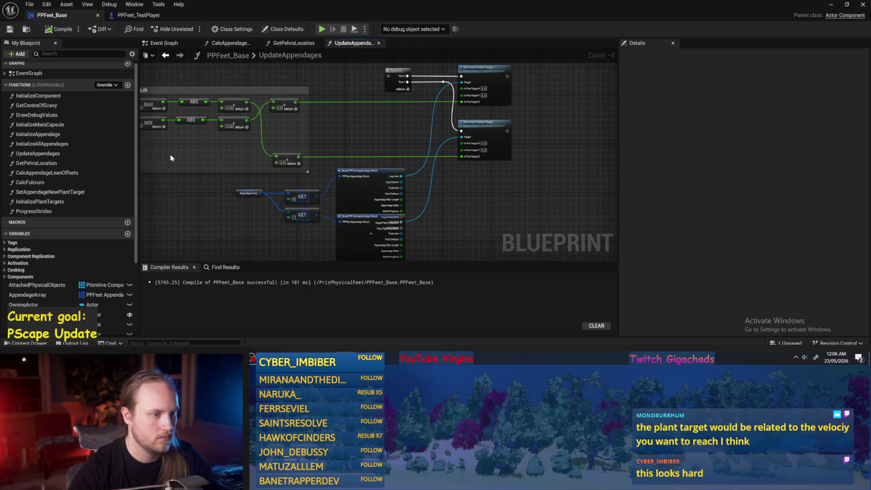
drag(328, 121, 376, 210)
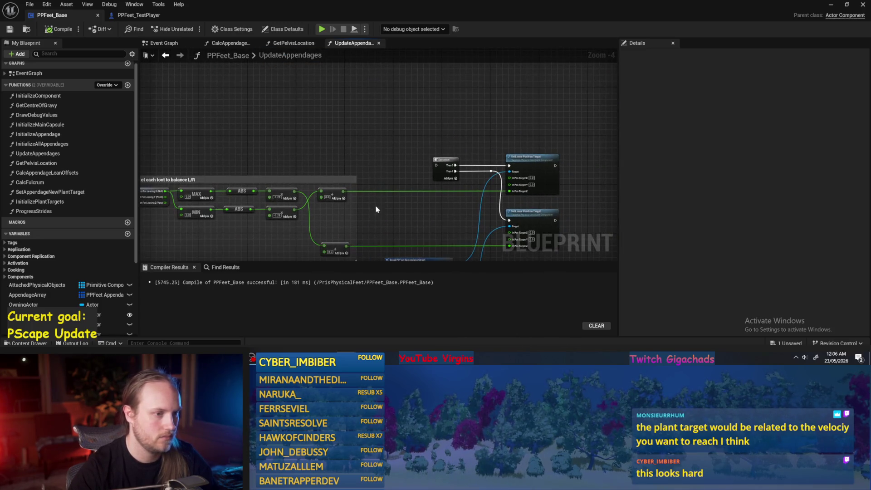
- Play the test level and look at the Cube7 actor's actions
click(832, 5)
click(191, 30)
right_click(333, 136)
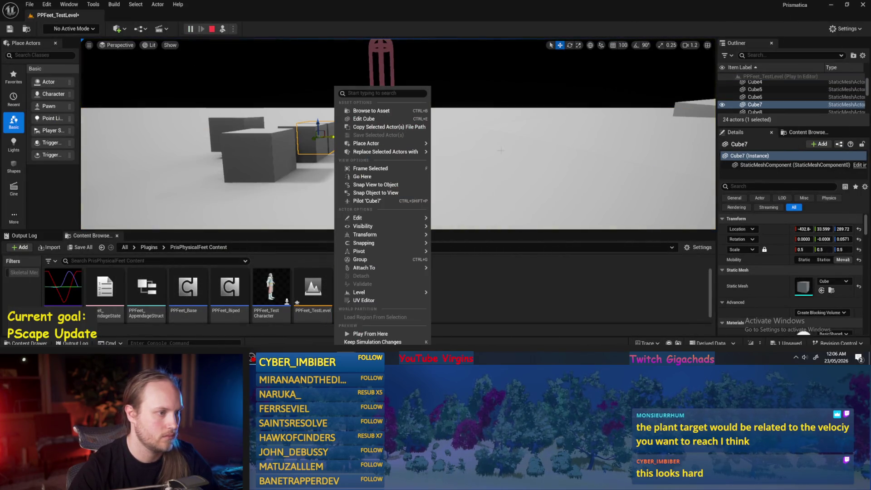
click(345, 191)
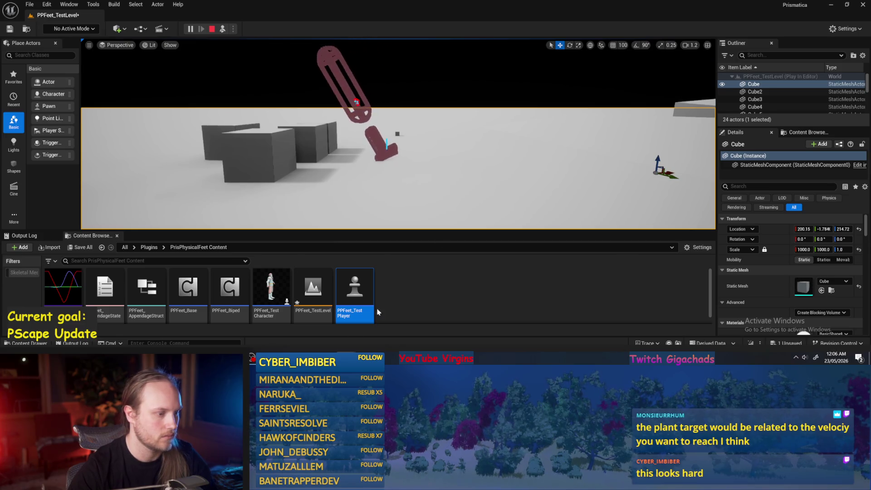
- Back in PPFeet_Base, move the Feet Rotation Offset node down-left and compile
double_click(188, 290)
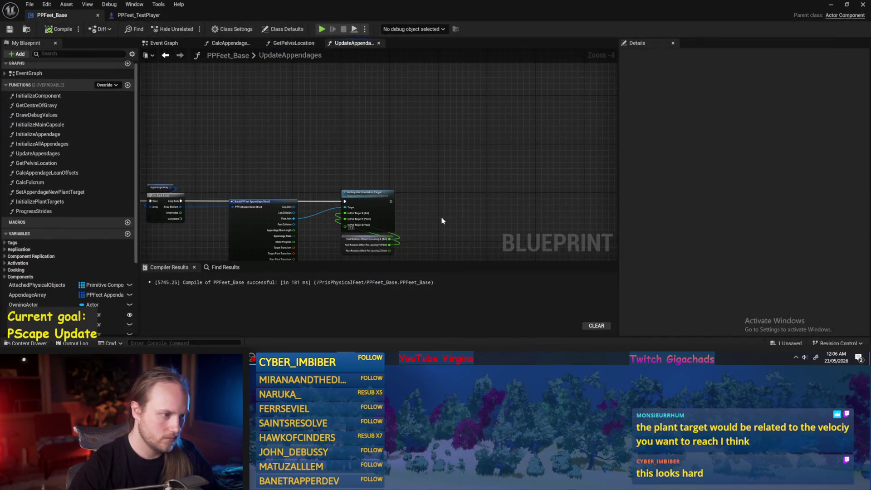
scroll(442, 221, up, 2)
mouse_move(445, 177)
mouse_down()
mouse_move(334, 213)
mouse_move(315, 230)
mouse_move(545, 180)
mouse_up()
mouse_move(283, 136)
mouse_down()
mouse_move(279, 166)
mouse_move(237, 144)
mouse_up()
click(60, 29)
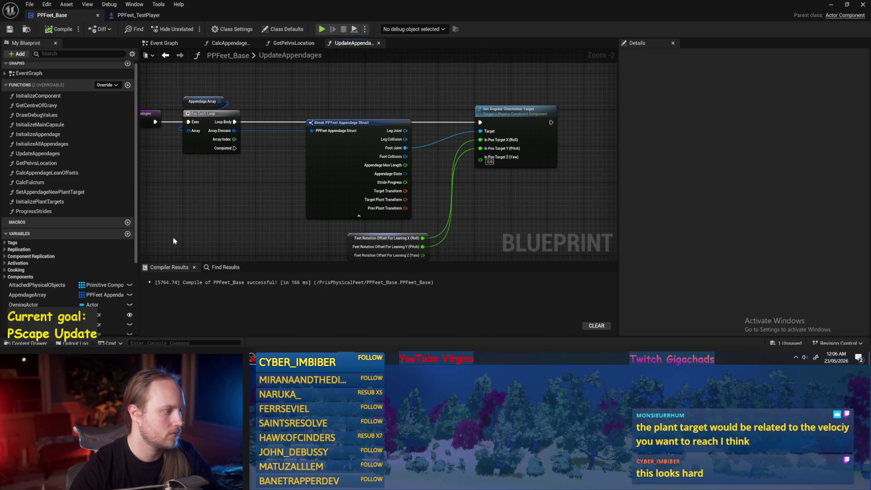
- Inspect the CalcAppendageLeanOffsets rotation math, then recompile from UpdateAppendages
double_click(27, 173)
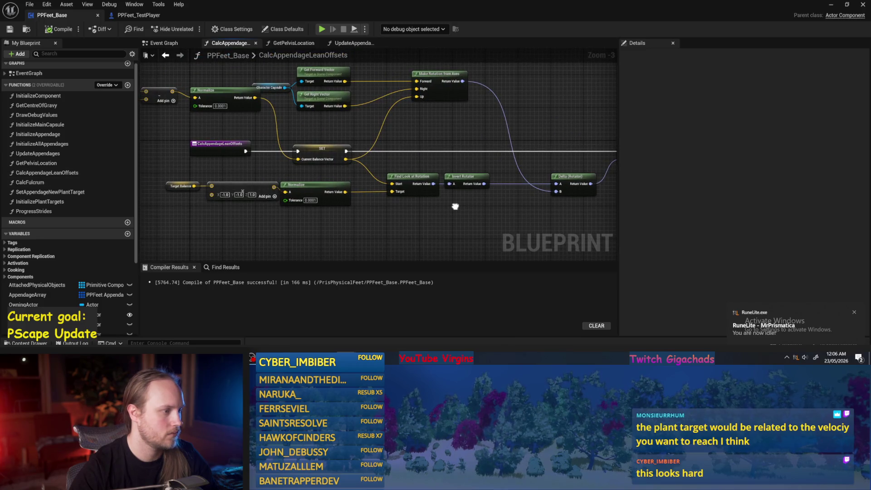
scroll(254, 207, up, 1)
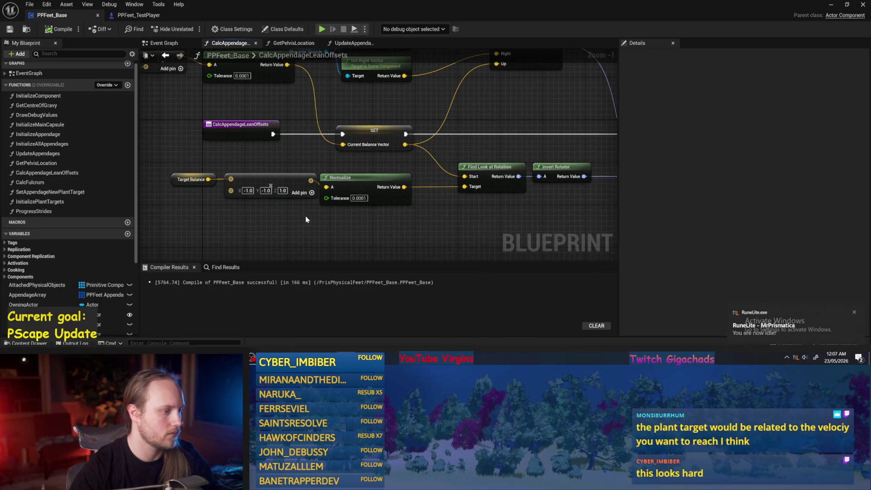
mouse_move(444, 217)
mouse_down()
mouse_move(366, 200)
mouse_move(336, 176)
mouse_move(504, 161)
mouse_move(412, 149)
mouse_up()
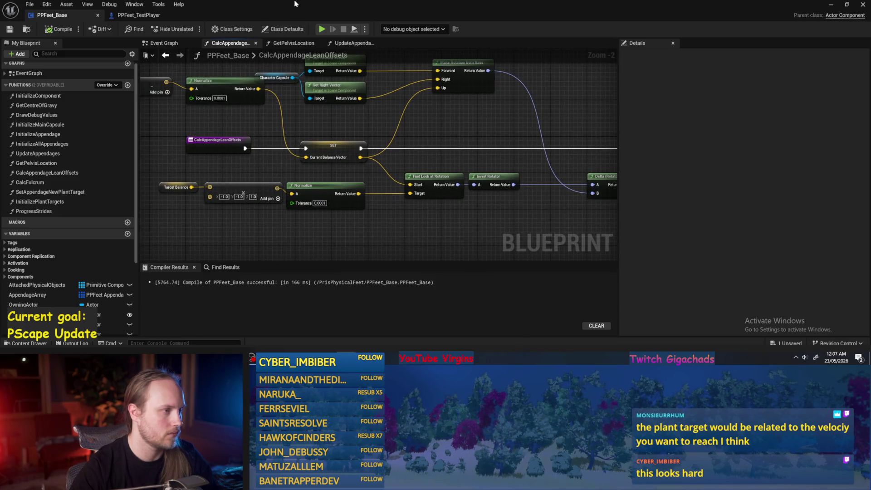
click(354, 43)
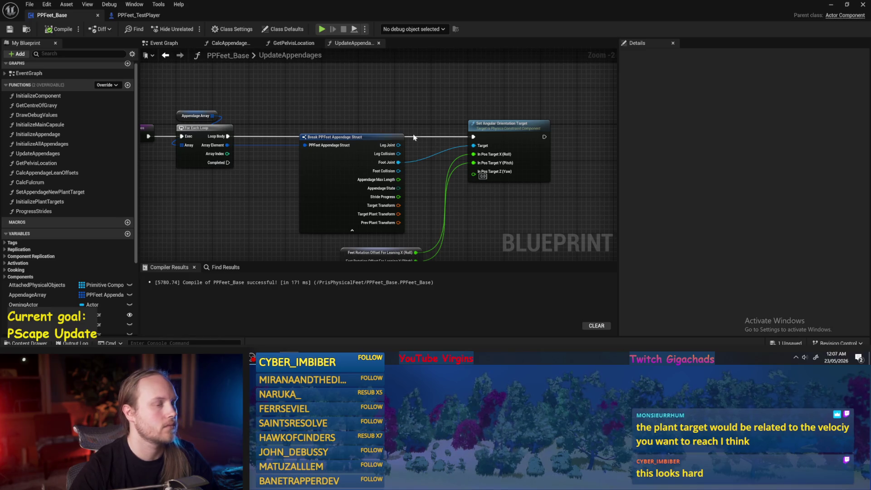
scroll(395, 101, down, 1)
click(401, 105)
key(F7)
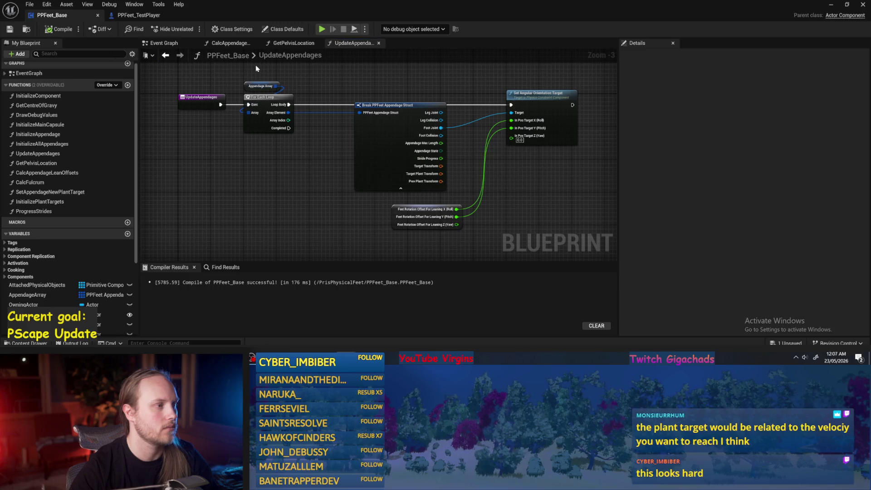
- In the Event Graph, connect Calc Fulcrum to Calc Appendage Lean Offsets, placed beside it
click(164, 43)
scroll(319, 136, down, 1)
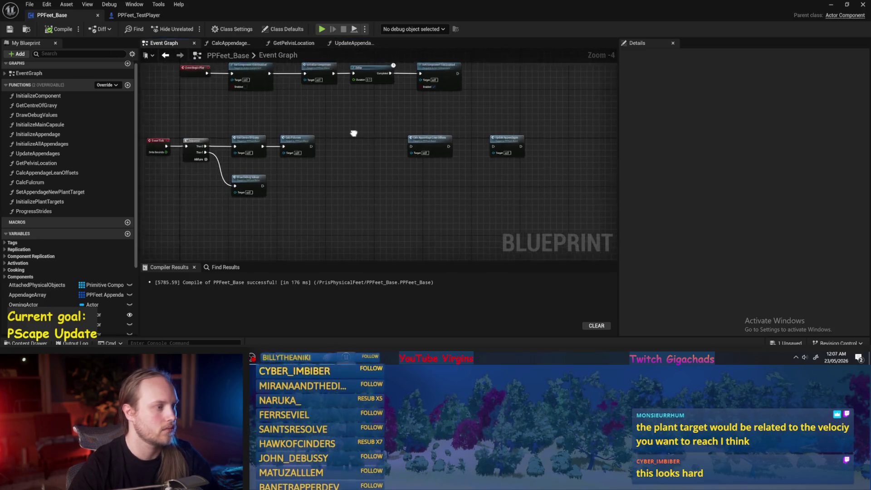
scroll(354, 134, up, 2)
mouse_move(300, 153)
mouse_down()
mouse_move(452, 153)
mouse_move(362, 151)
mouse_up()
drag(536, 145, 361, 145)
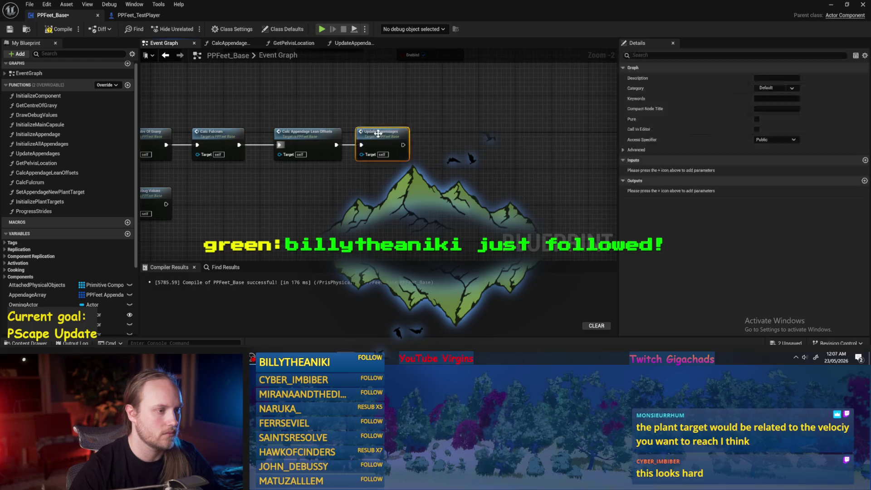
- Compile and save PPFeet_Base, test-play the level, then recompile
double_click(375, 133)
click(55, 29)
click(9, 30)
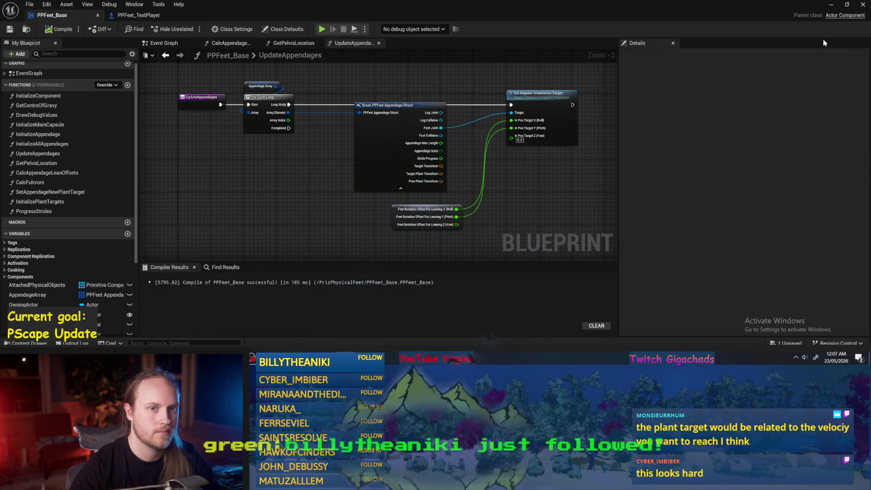
click(831, 4)
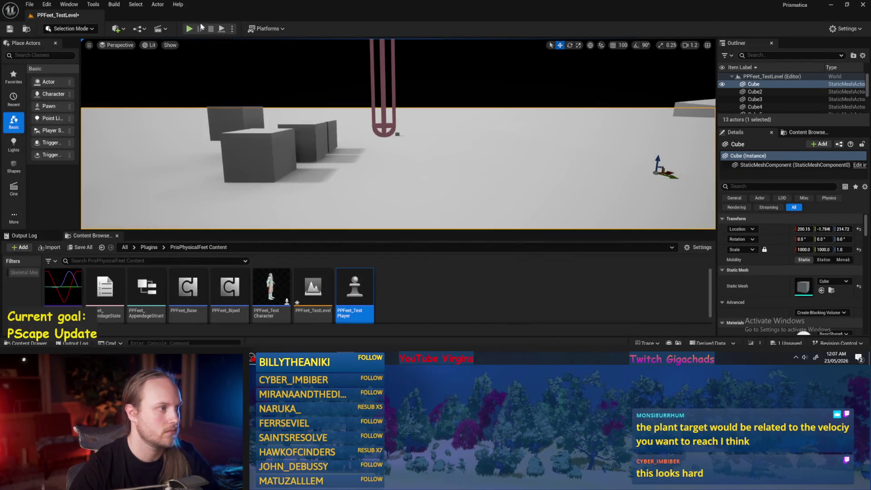
click(189, 28)
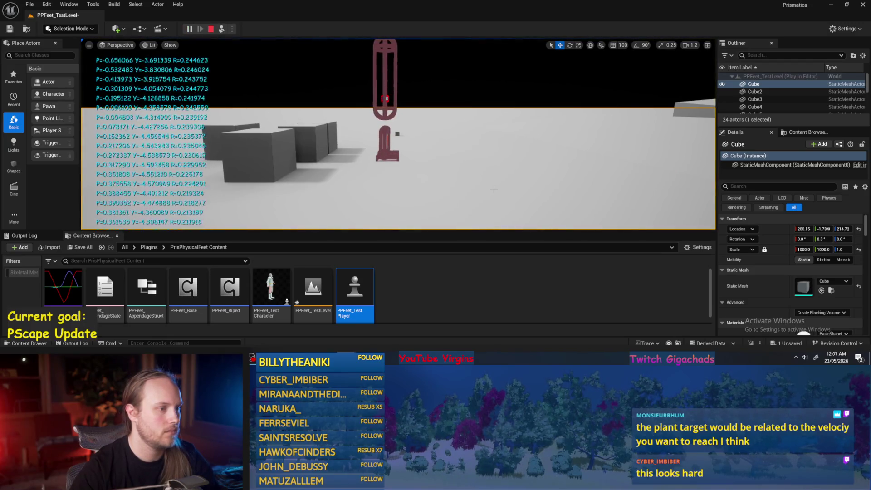
key(Escape)
key(alt+Tab)
click(59, 29)
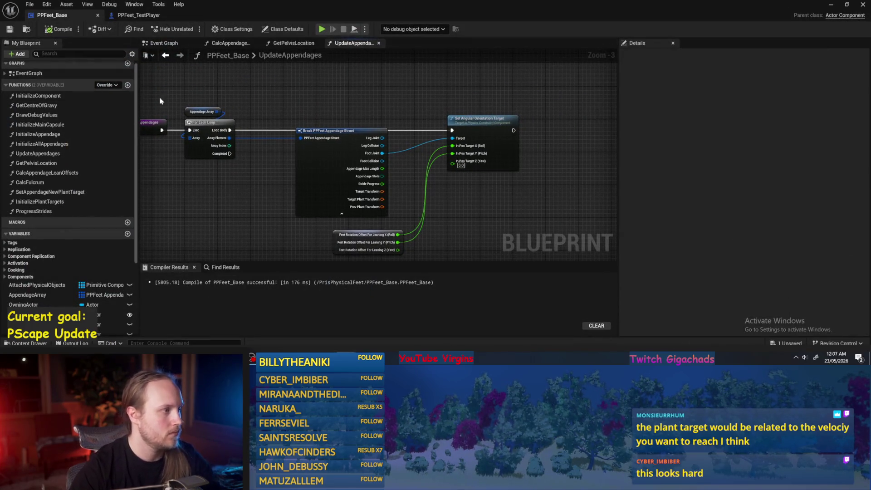
- Move the Draw Debug Values node lower, below the Event Tick chain
click(161, 43)
scroll(336, 113, down, 2)
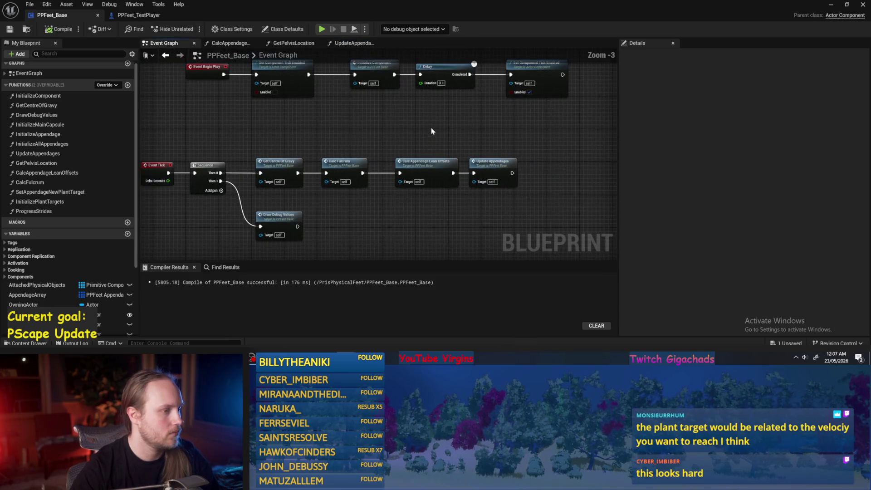
scroll(517, 142, up, 1)
mouse_move(518, 143)
mouse_down()
mouse_move(360, 121)
mouse_move(423, 120)
mouse_up()
scroll(423, 120, up, 1)
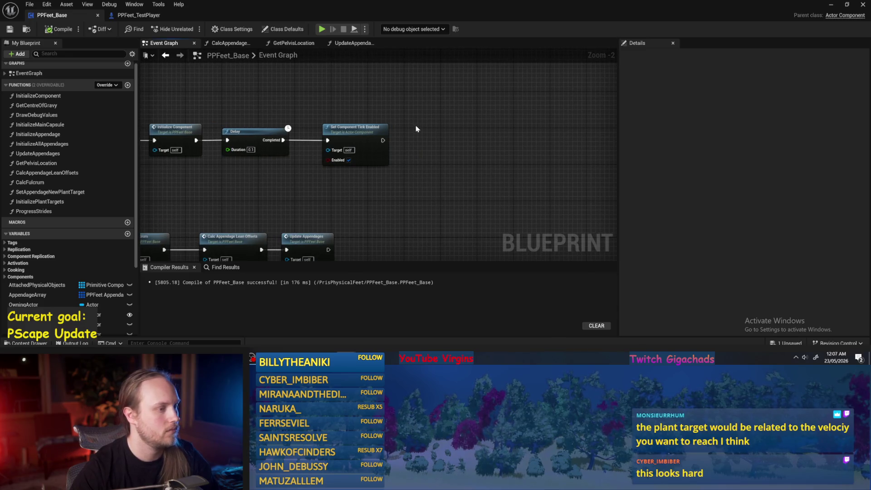
mouse_move(409, 163)
mouse_down()
mouse_move(456, 158)
mouse_move(485, 176)
mouse_move(535, 98)
mouse_up()
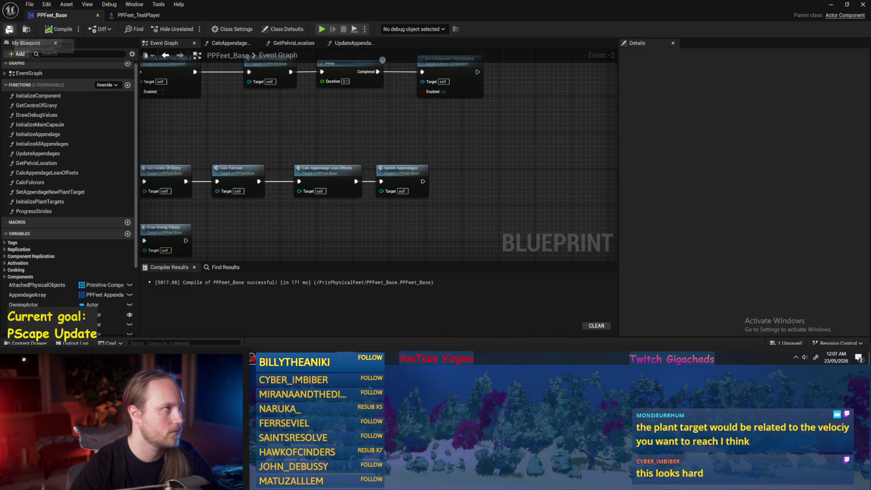
drag(299, 131, 462, 97)
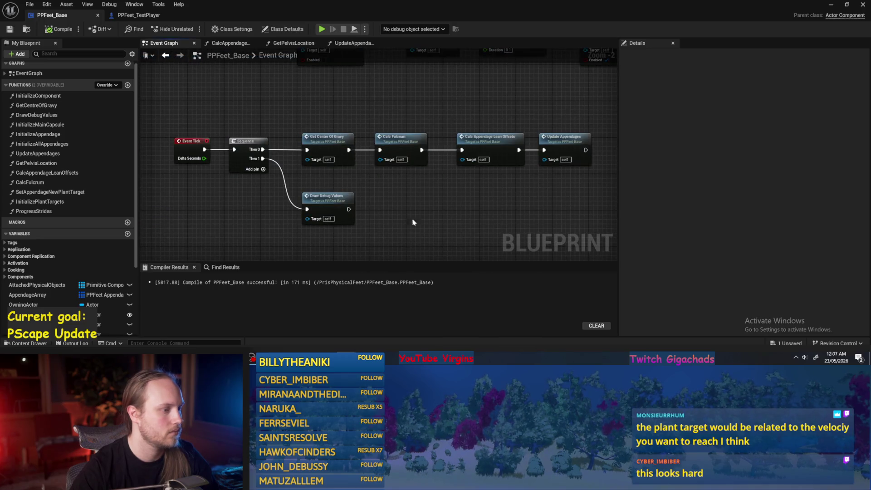
drag(412, 222, 405, 150)
mouse_move(312, 136)
mouse_down()
mouse_move(307, 200)
mouse_move(307, 191)
mouse_up()
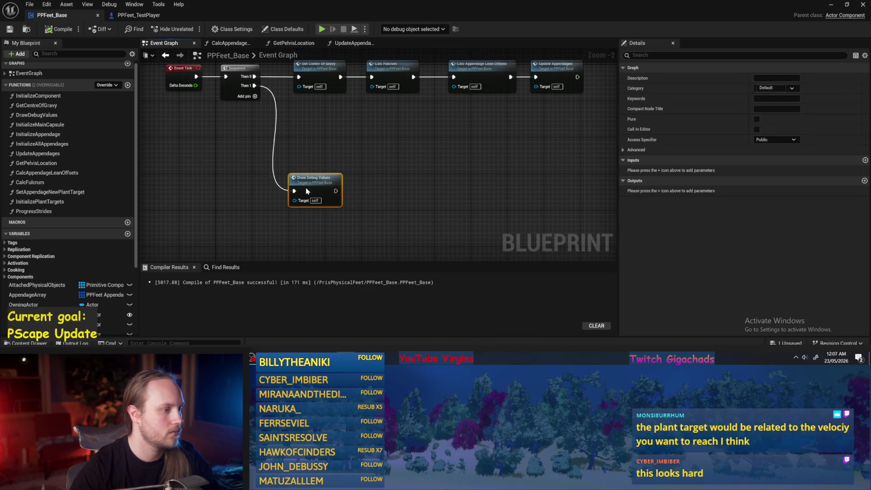
- Nudge Update Appendages right at the end of the tick chain, then compile and save
drag(342, 133, 334, 189)
drag(272, 108, 574, 179)
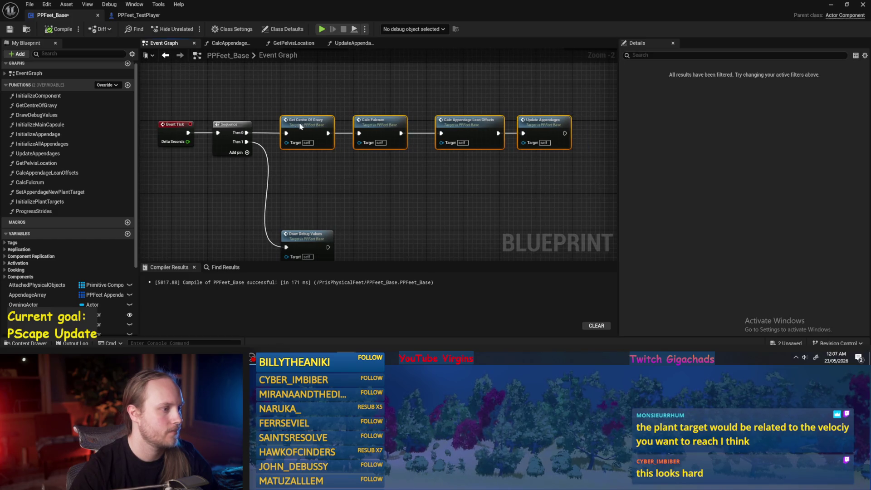
click(432, 99)
drag(432, 100, 325, 105)
click(351, 125)
click(400, 109)
mouse_move(434, 127)
mouse_down()
mouse_move(462, 135)
mouse_move(466, 119)
mouse_move(435, 144)
mouse_up()
click(56, 29)
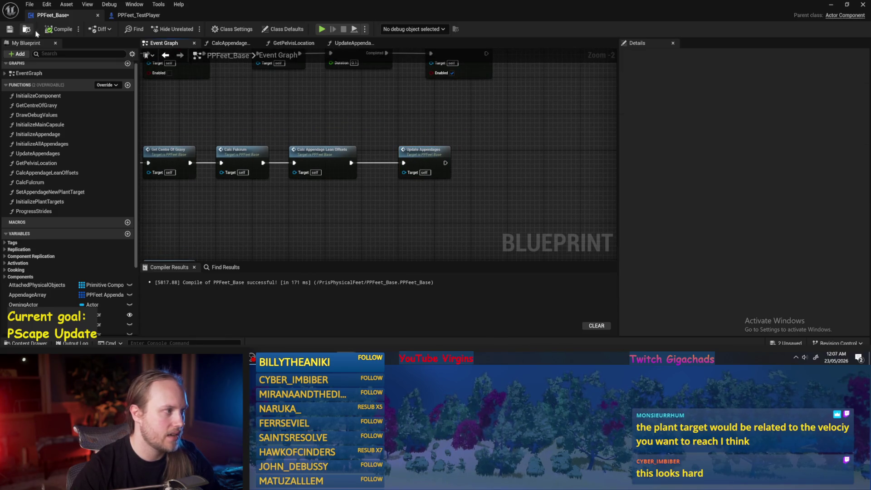
click(10, 29)
- Bring up the blueprint action list in empty space beside the Event Begin Play chain
drag(280, 94, 400, 195)
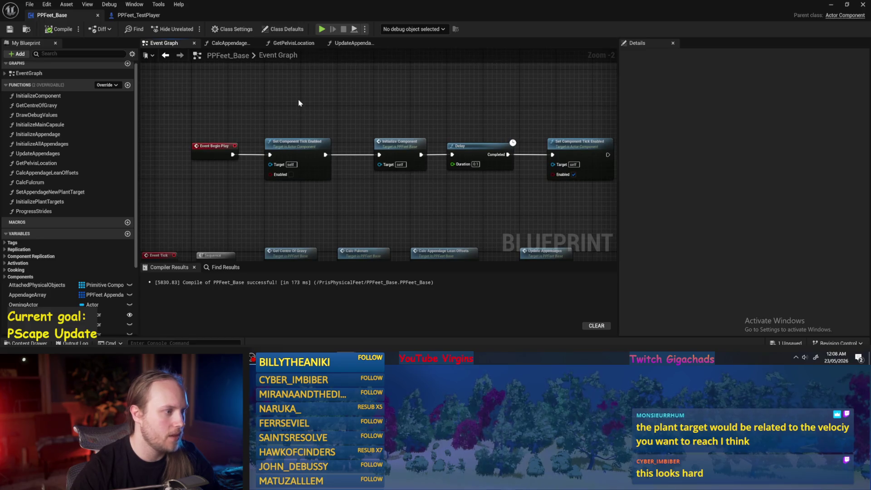
drag(498, 116, 379, 115)
drag(425, 181, 520, 164)
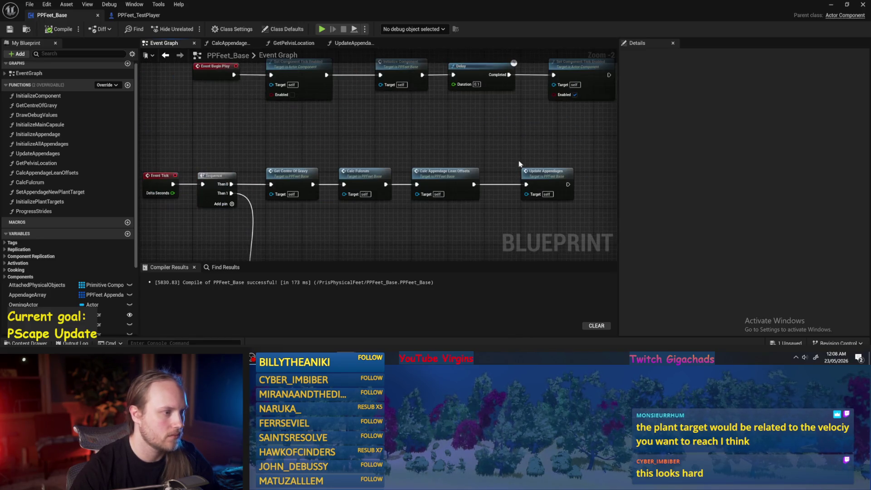
drag(564, 148, 346, 193)
right_click(444, 139)
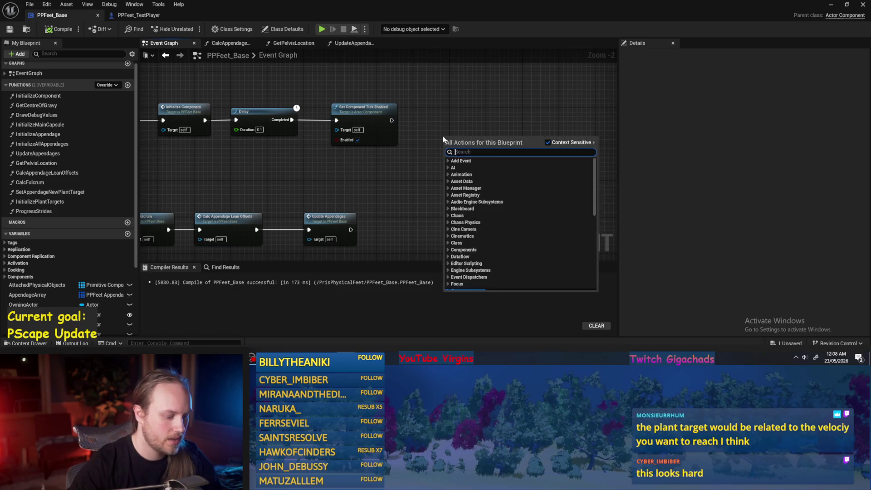
- Add a Set Timer by Function Name node, wired after Set Component Tick Enabled
text(timer by name)
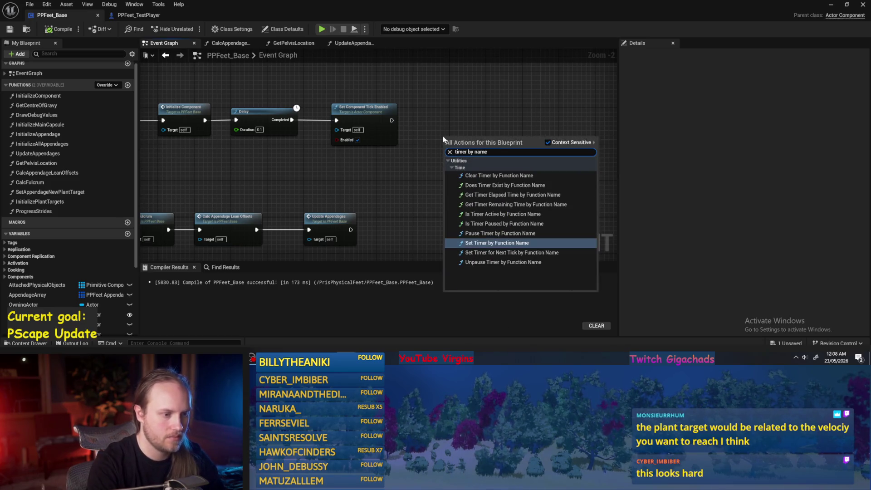
key(Return)
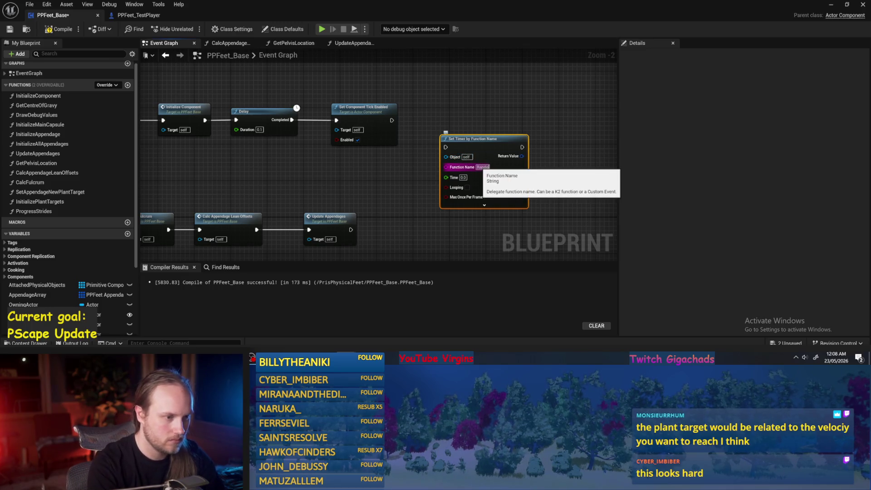
key(Return)
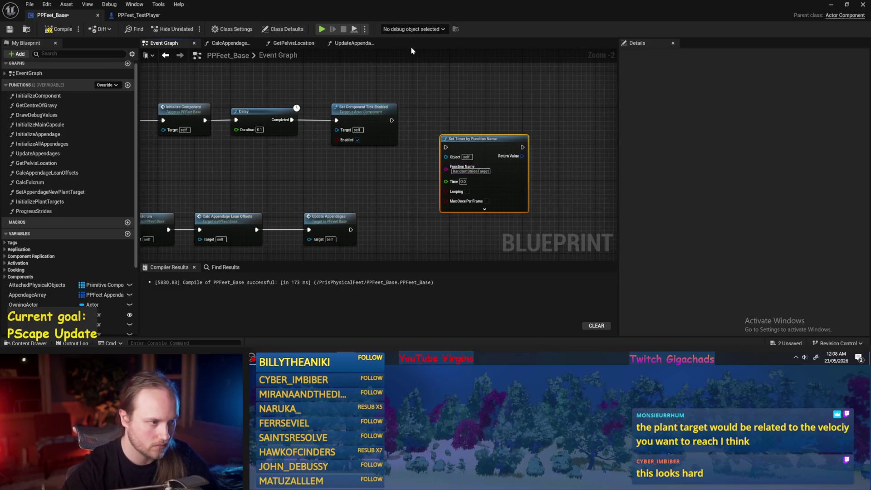
scroll(420, 177, up, 2)
mouse_move(384, 102)
mouse_down()
mouse_move(457, 138)
mouse_move(505, 96)
mouse_up()
- Set the timer's Time to 1 second and enable Looping
click(499, 147)
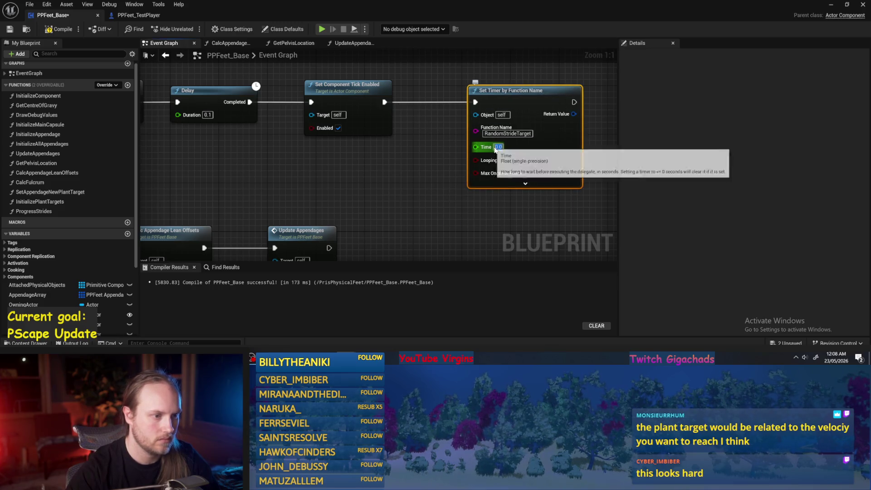
text(1)
key(Return)
right_click(497, 160)
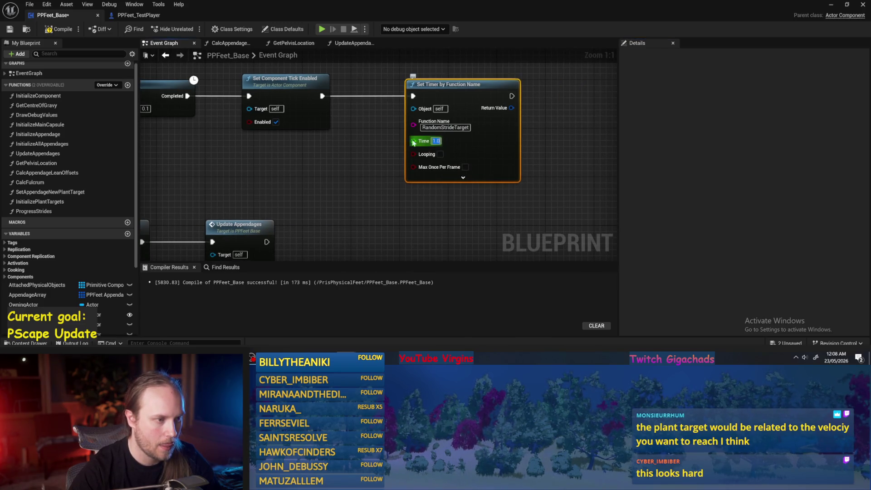
click(440, 154)
- Add a custom event named RandomStrideTarget to the Event Graph
scroll(356, 175, down, 2)
mouse_move(356, 175)
mouse_down()
mouse_move(402, 153)
mouse_move(403, 129)
mouse_up()
right_click(379, 194)
text(custom)
text( event)
key(Return)
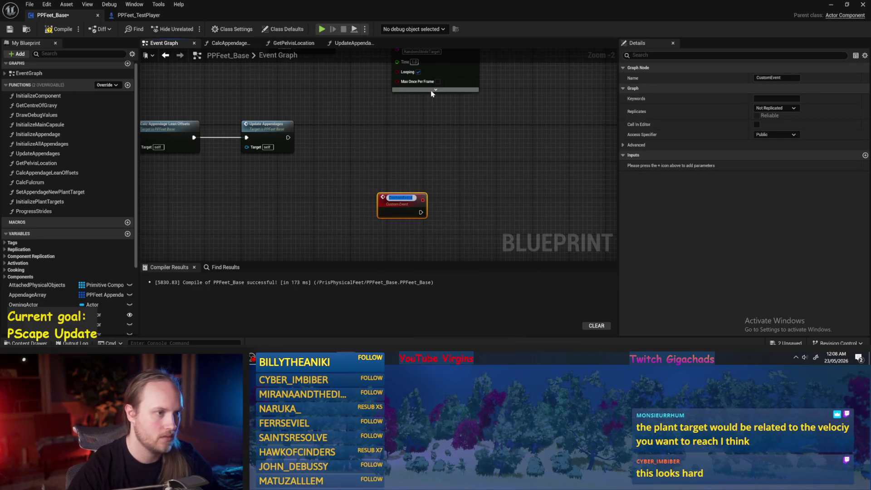
text(RandomS)
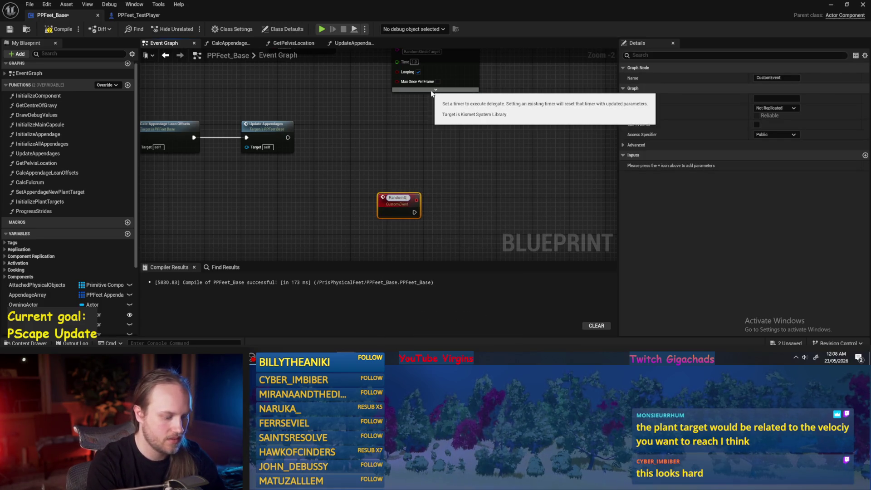
text(et)
key(Return)
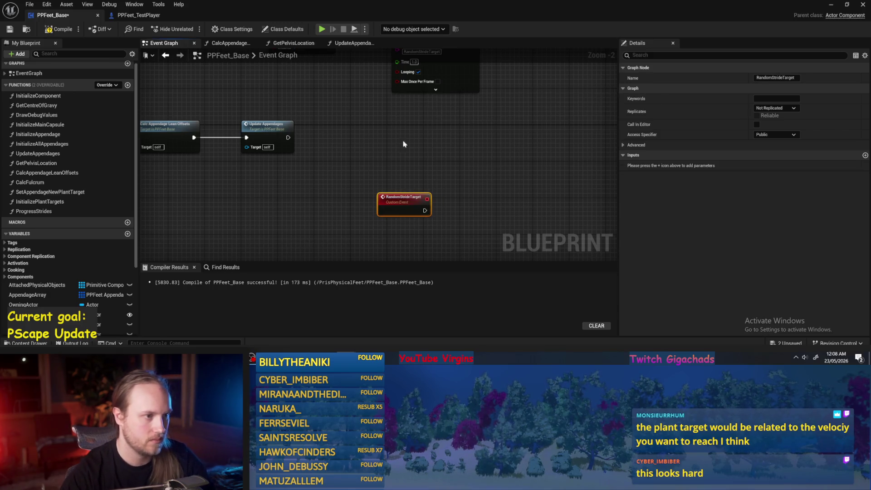
- Rename both the timer's function name and the custom event to RandomPlantTarget
scroll(410, 156, up, 2)
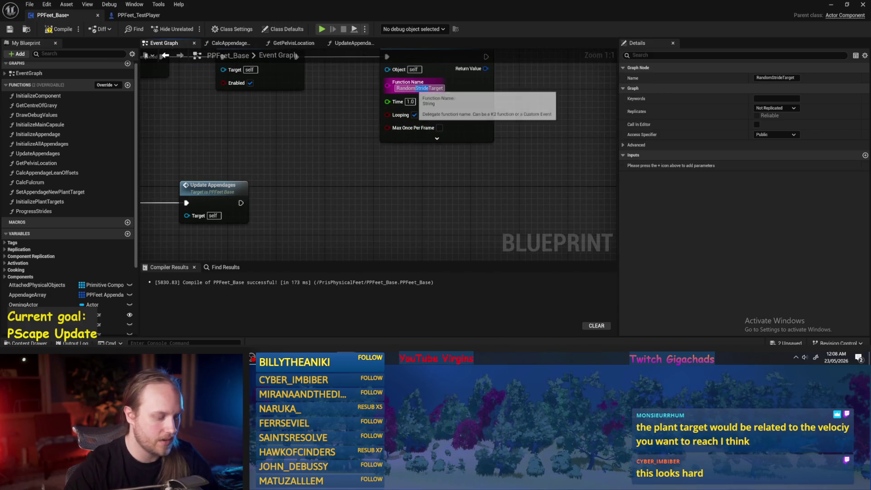
click(428, 88)
key(BackSpace)
key(BackSpace)
key(BackSpace)
text(Plant)
drag(342, 167, 308, 79)
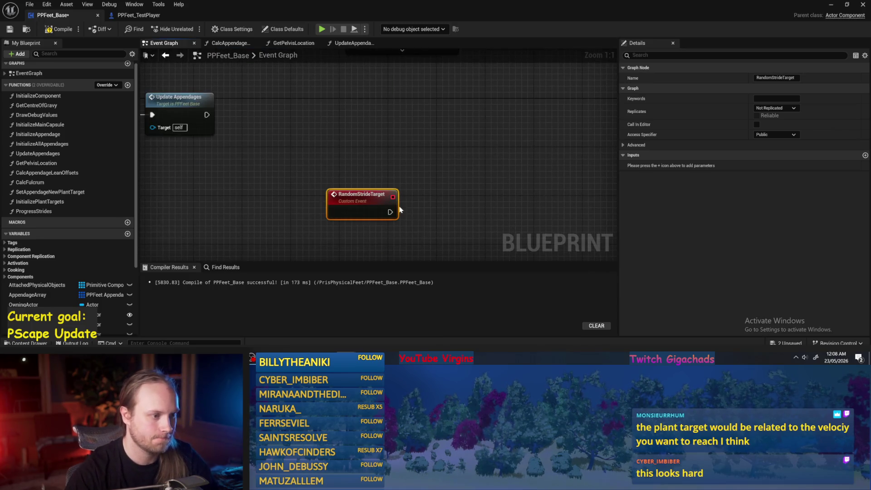
click(777, 77)
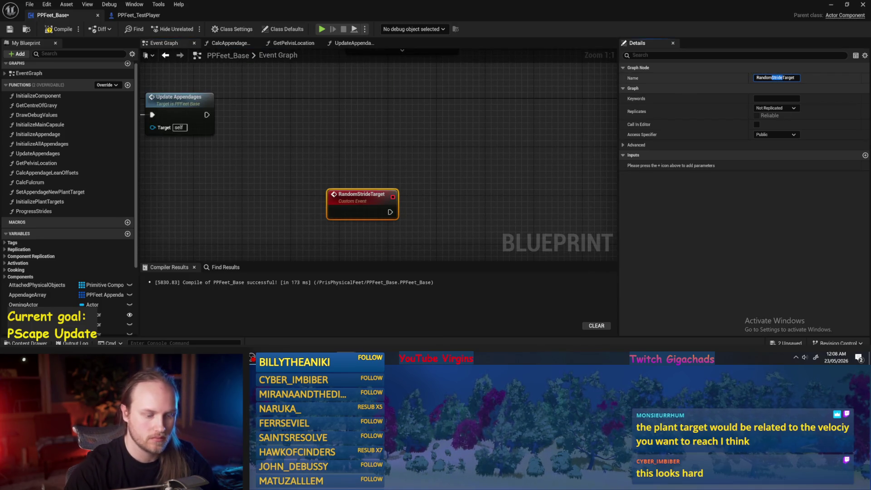
text(Plan)
key(Return)
- Compile and save PPFeet_Base with the new timer and event
scroll(530, 188, down, 3)
mouse_move(475, 172)
mouse_down()
mouse_move(363, 104)
mouse_move(451, 157)
mouse_up()
click(450, 158)
click(59, 29)
click(9, 30)
- Reposition the RandomPlantTarget event node down and right, then recompile
drag(307, 163, 408, 164)
click(314, 163)
right_click(310, 162)
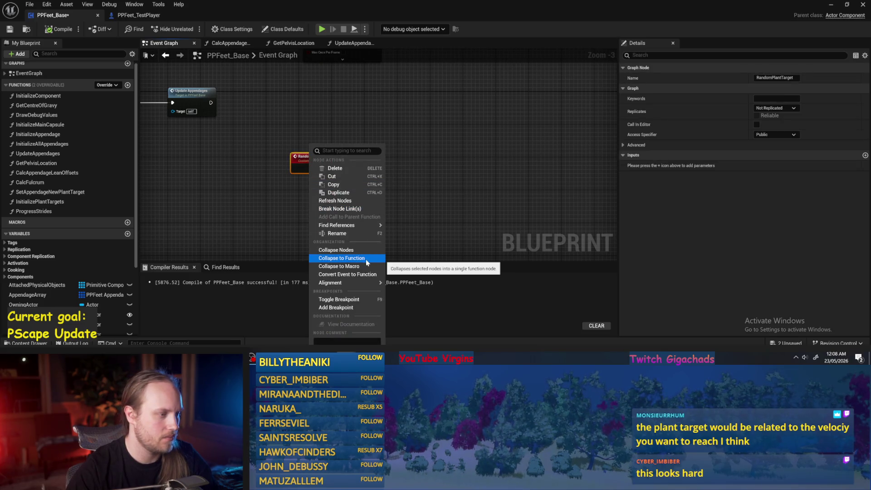
click(522, 130)
scroll(249, 121, down, 3)
scroll(266, 123, up, 1)
mouse_move(360, 127)
mouse_down()
mouse_move(418, 216)
mouse_move(418, 162)
mouse_up()
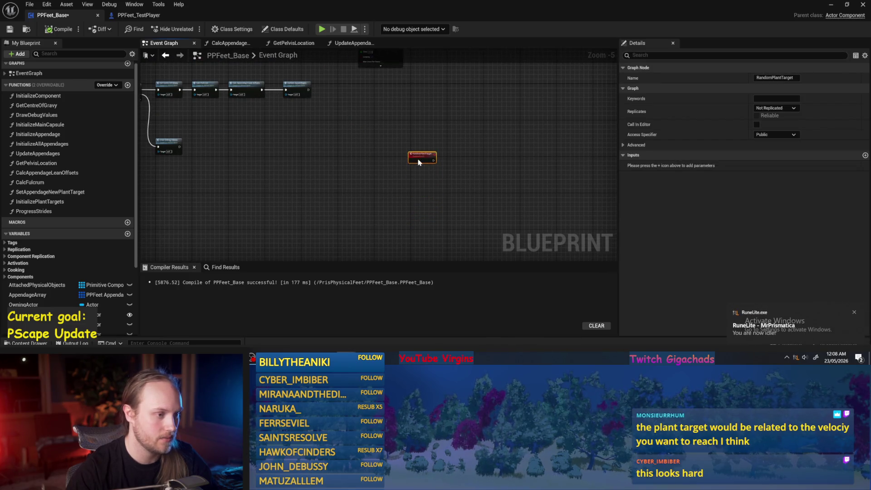
scroll(448, 160, up, 2)
click(59, 29)
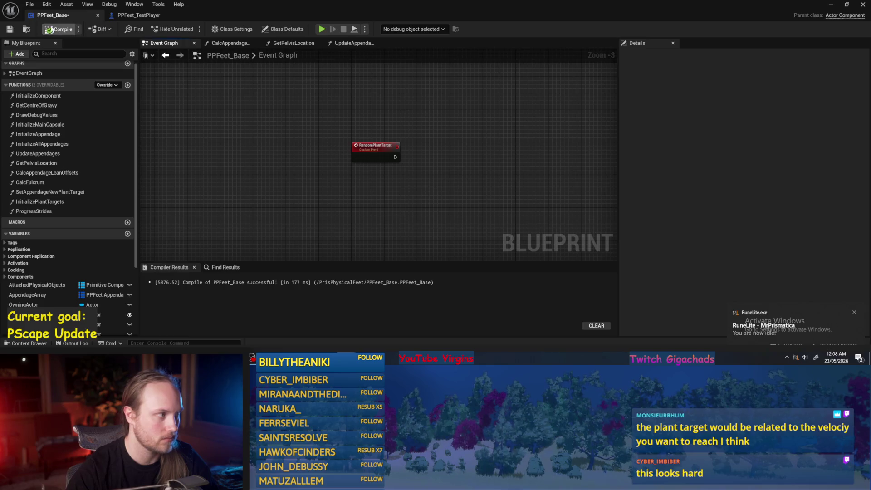
- Compile again and open the SetAppendageNewPlantTarget function graph
drag(468, 112, 475, 143)
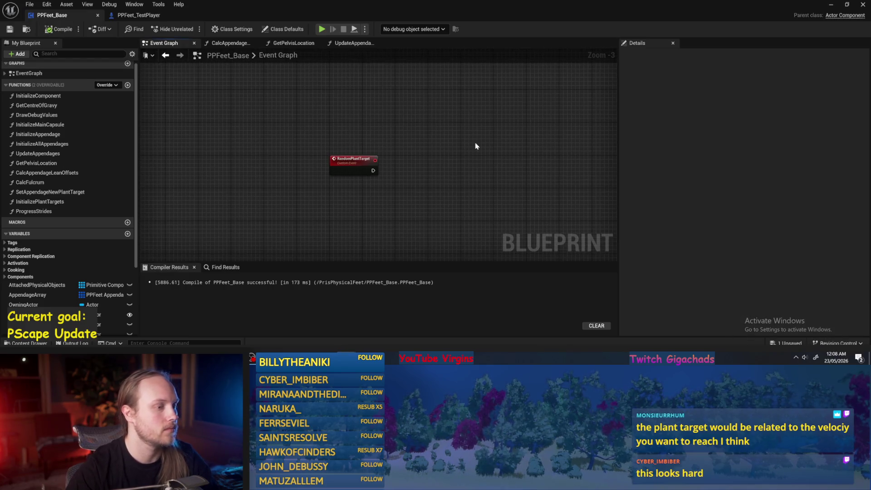
click(65, 202)
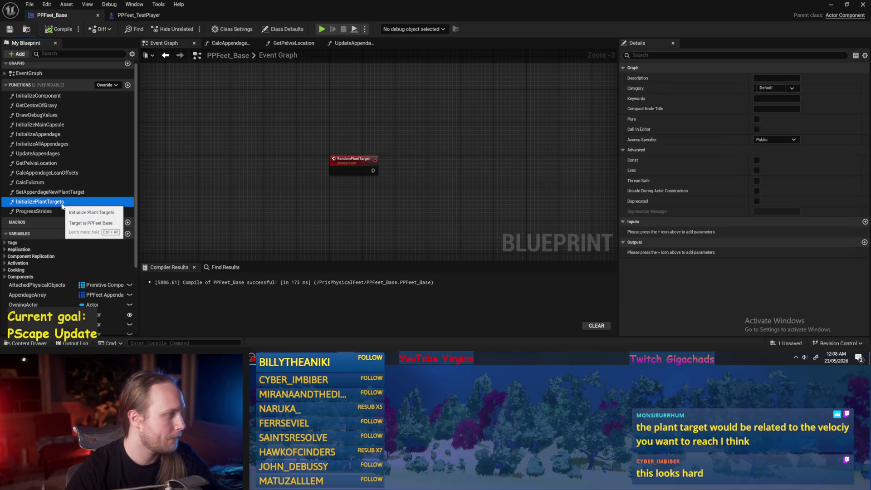
drag(236, 128, 218, 143)
click(59, 29)
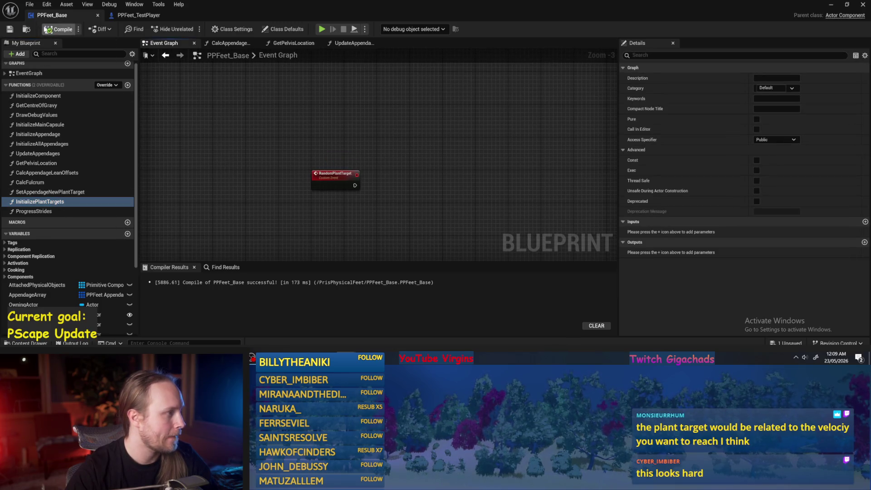
double_click(48, 193)
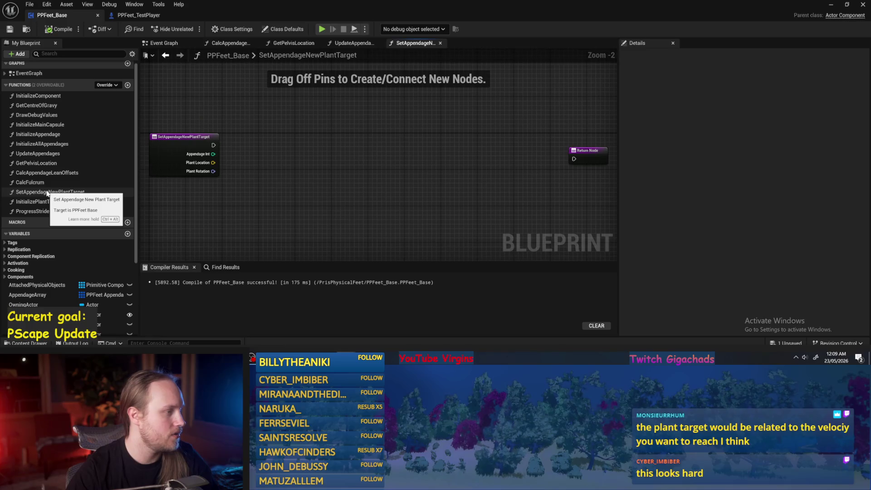
- Rename the SetAppendageNewPlantTarget function to StartAppendageNewStride, then compile and save
drag(257, 198, 297, 210)
mouse_move(227, 107)
mouse_down()
mouse_move(254, 189)
mouse_move(218, 178)
mouse_up()
click(760, 78)
key(BackSpace)
text(tartAppendageNewPlantTarget)
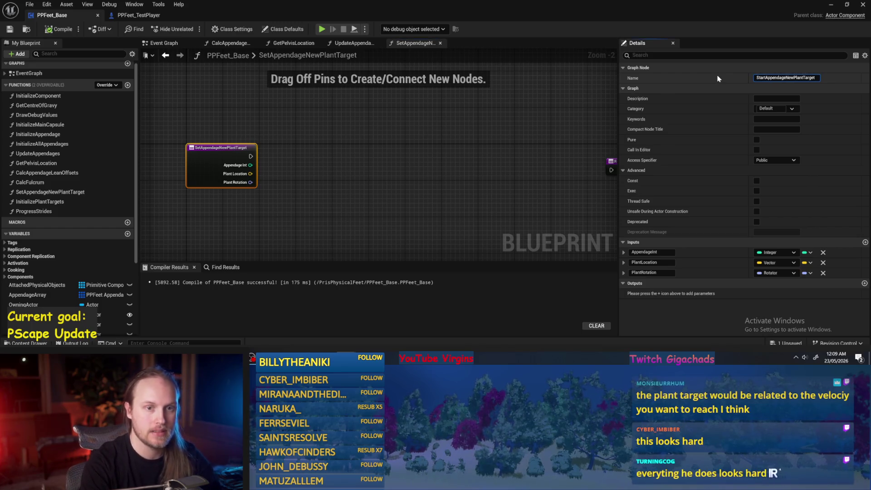
drag(795, 78, 860, 75)
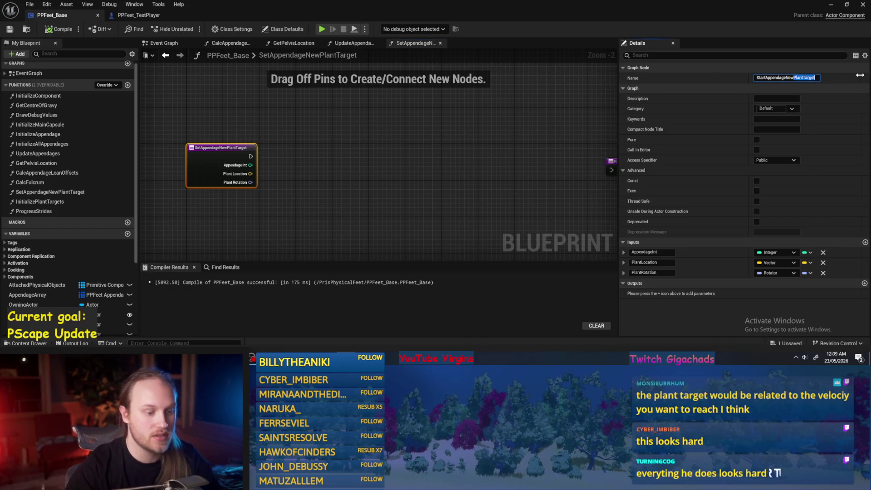
text(Stride)
key(Return)
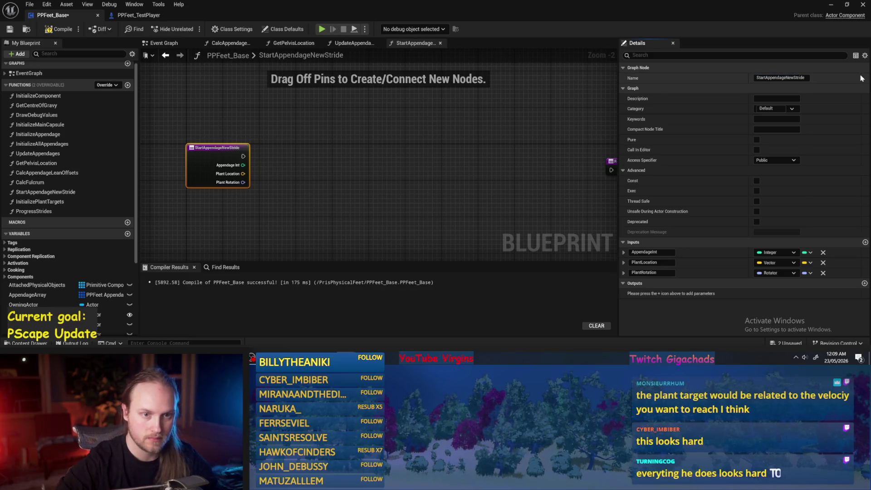
click(414, 177)
click(59, 29)
click(10, 29)
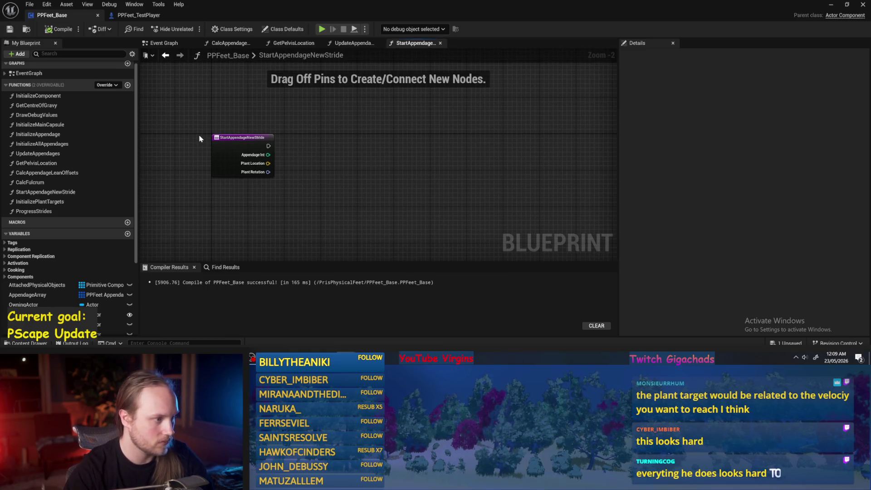
- Rename the AppendageInt input to AppendageStruct with type PPFeet AppendageStruct, and compile
click(225, 138)
click(656, 252)
key(BackSpace)
text(truct)
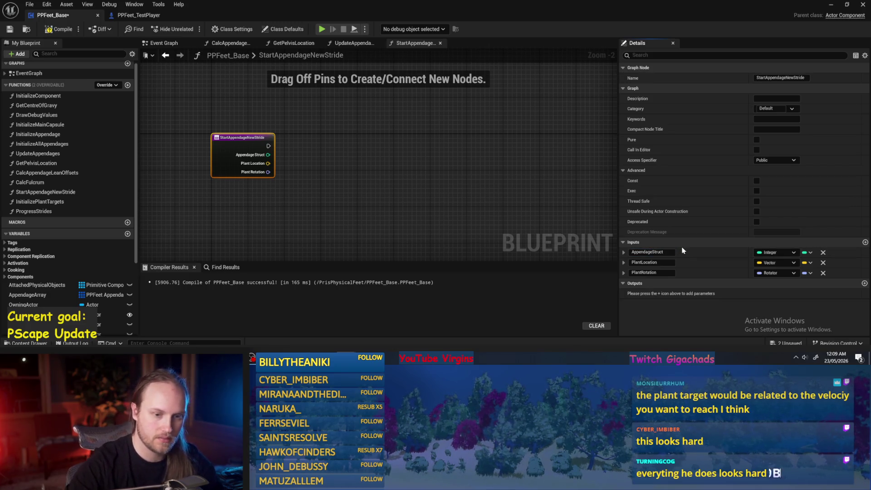
click(773, 252)
text(appenda)
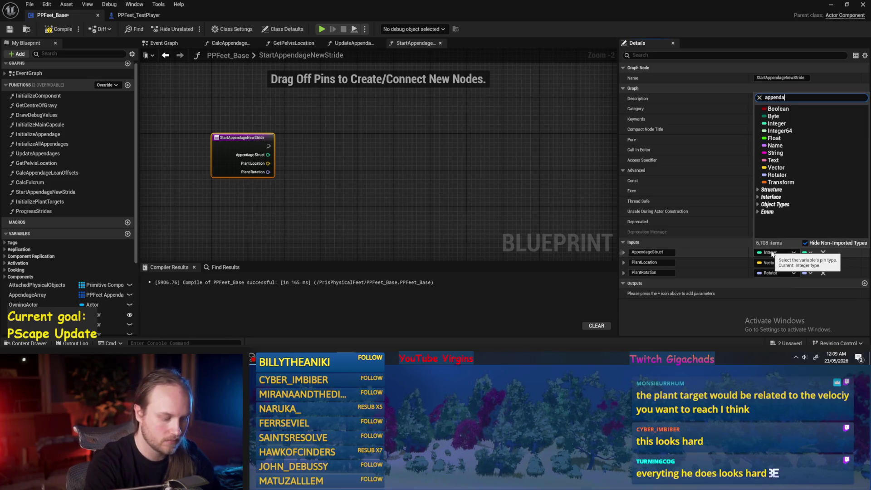
text(ge)
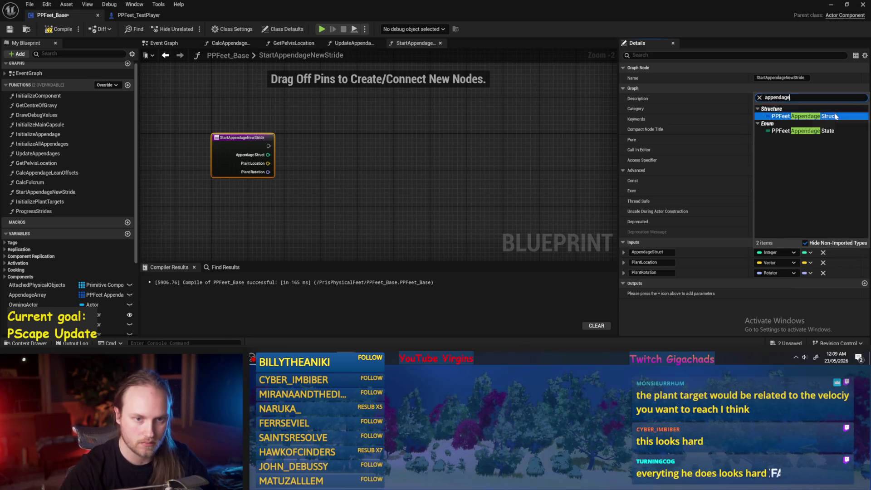
click(806, 116)
click(61, 29)
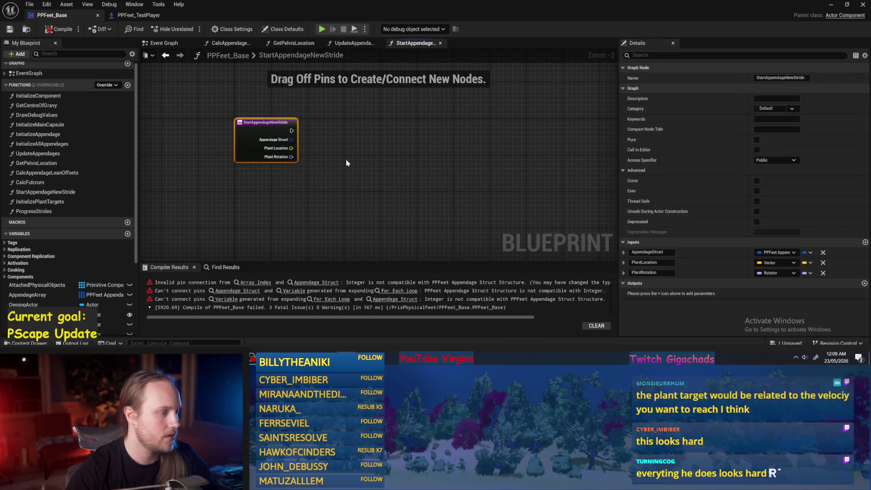
- Rename the plant inputs to NewPlantLocation and NewPlantRotation, check the compile error, and save
click(649, 263)
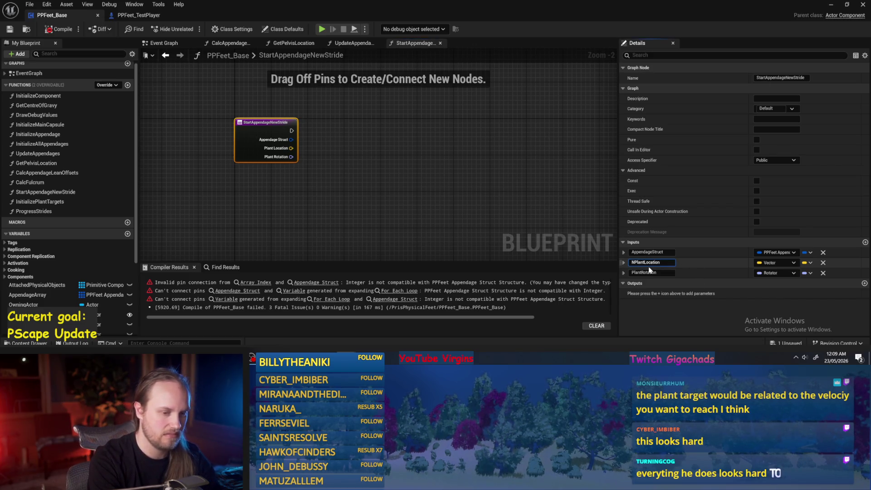
text(ew)
click(650, 272)
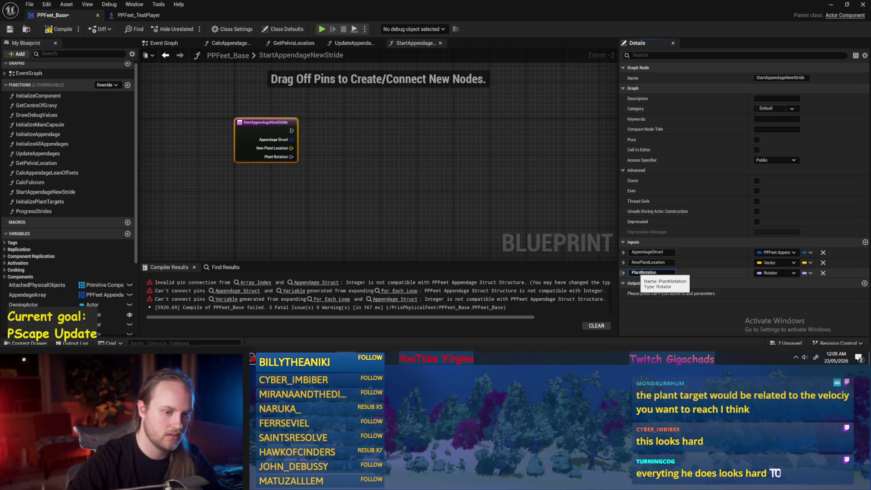
click(646, 270)
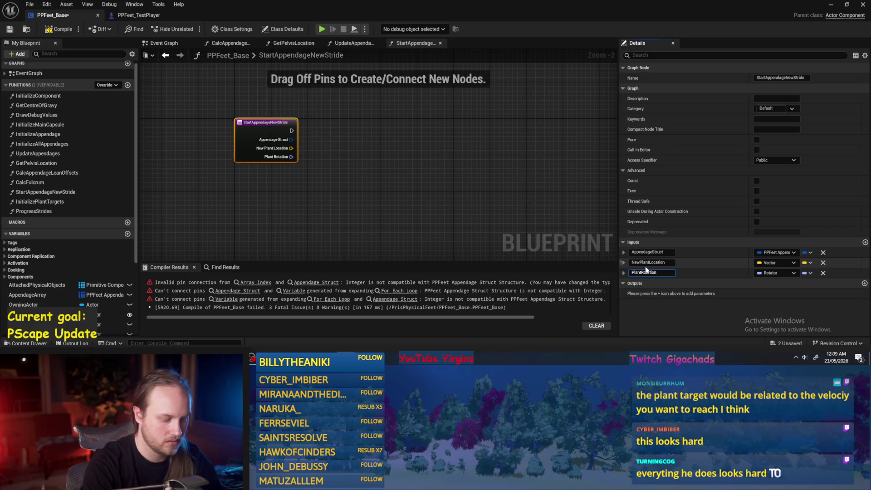
text(New)
key(Return)
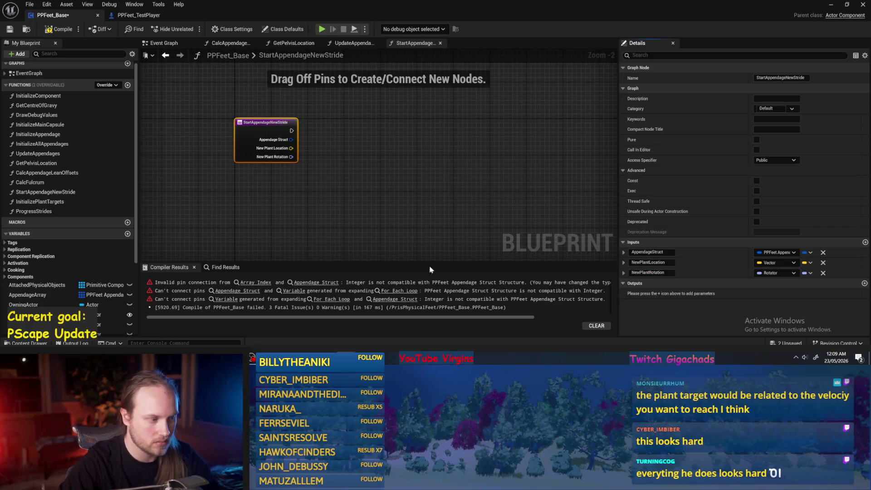
click(256, 282)
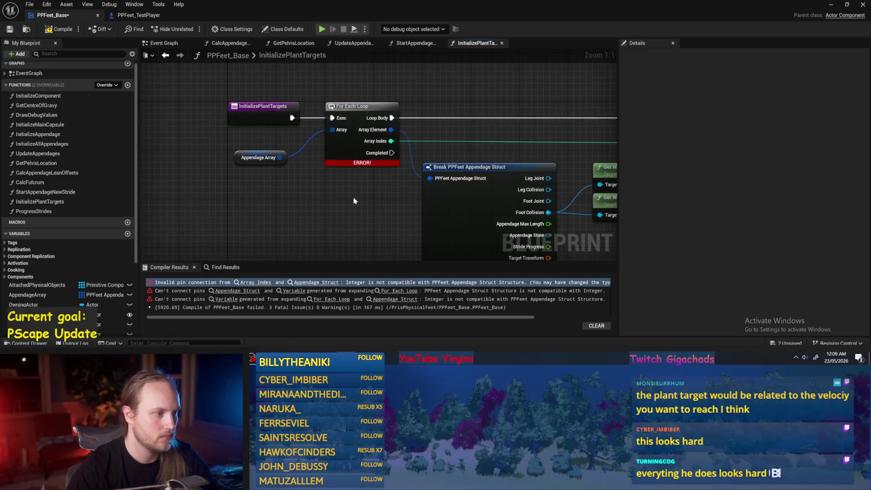
scroll(354, 201, down, 2)
click(10, 30)
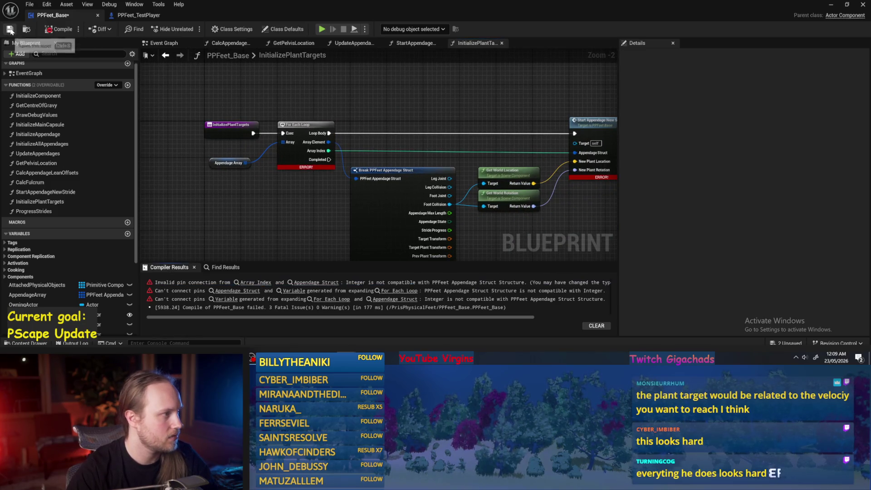
- In InitializePlantTargets, connect each loop Array Element to Start Appendage New Stride's Appendage Struct pin
drag(394, 125, 338, 110)
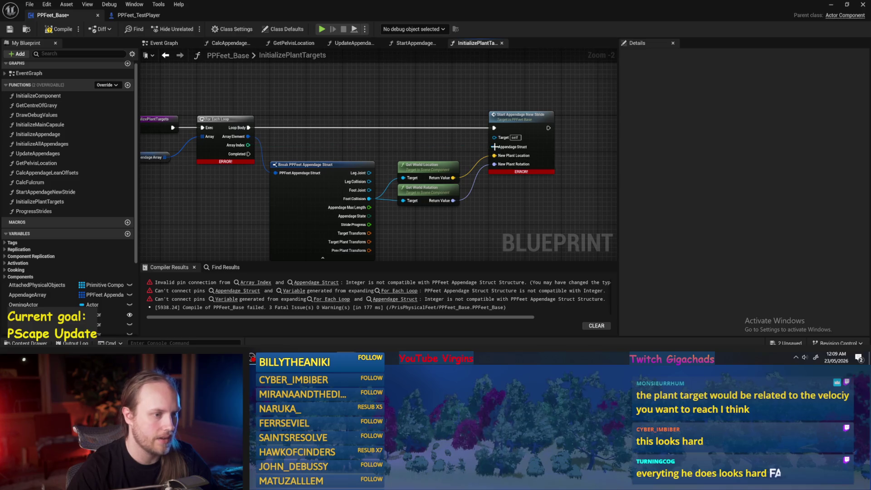
drag(248, 137, 495, 146)
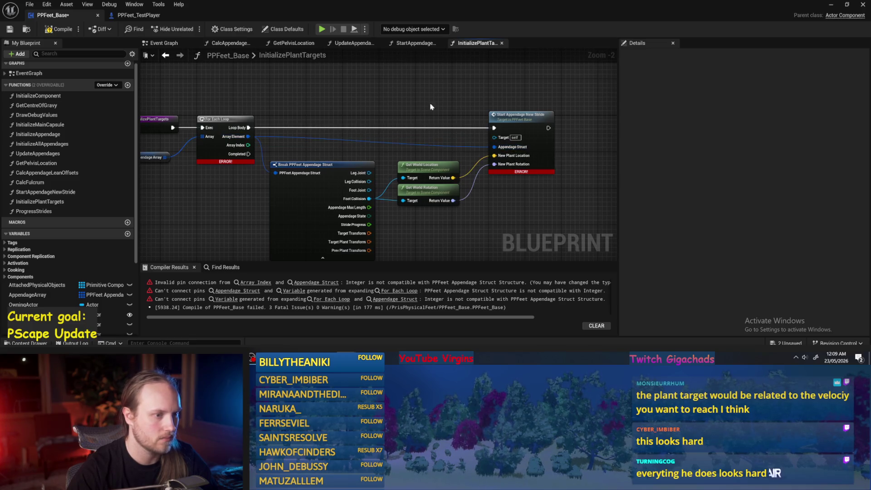
click(10, 30)
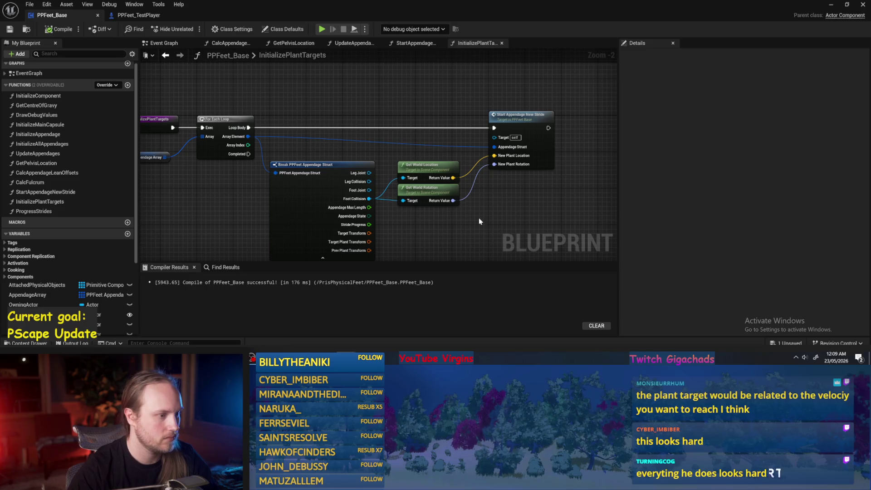
drag(500, 229, 520, 199)
click(164, 43)
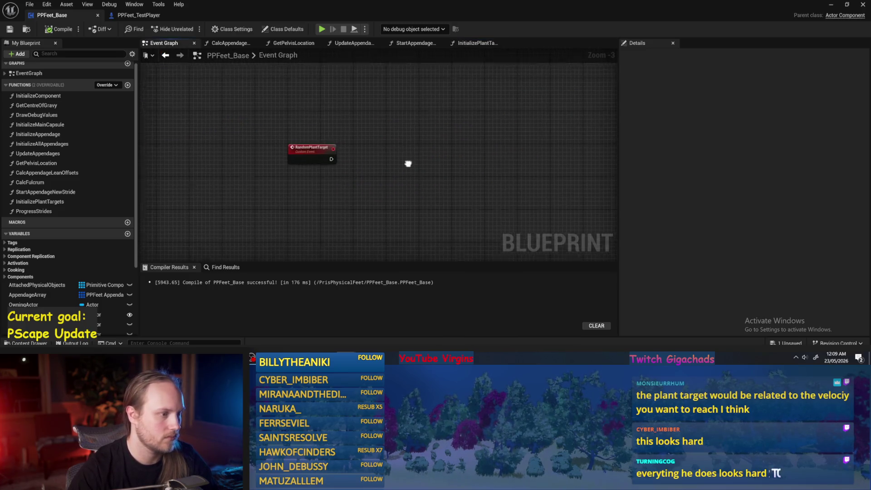
- Add a Flip Flop node run from RandomPlantTarget, then compile and save
scroll(309, 136, up, 1)
click(10, 31)
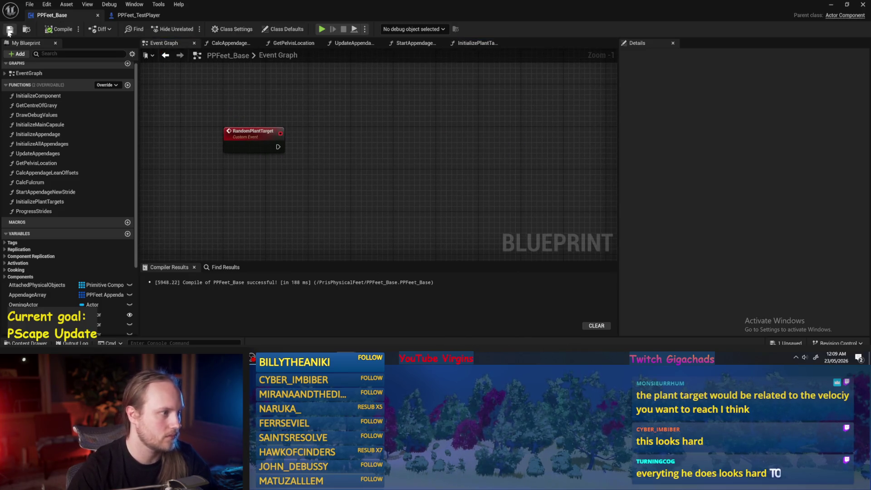
scroll(68, 181, down, 5)
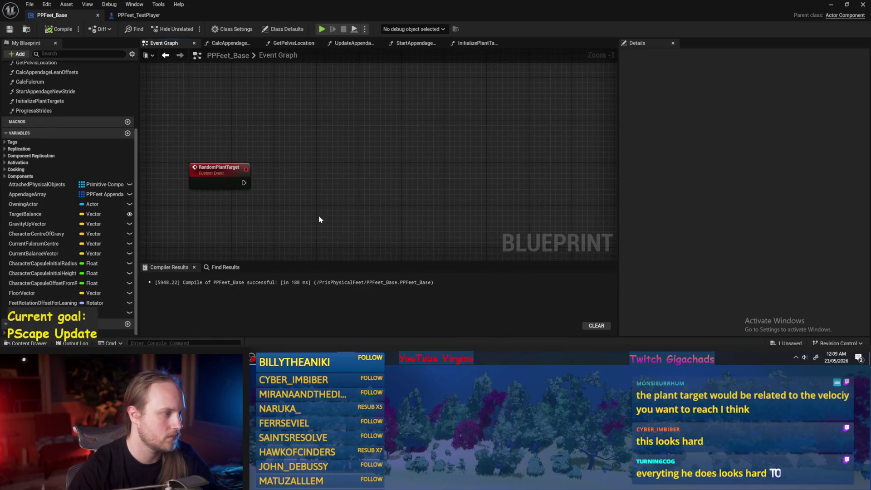
scroll(375, 160, down, 2)
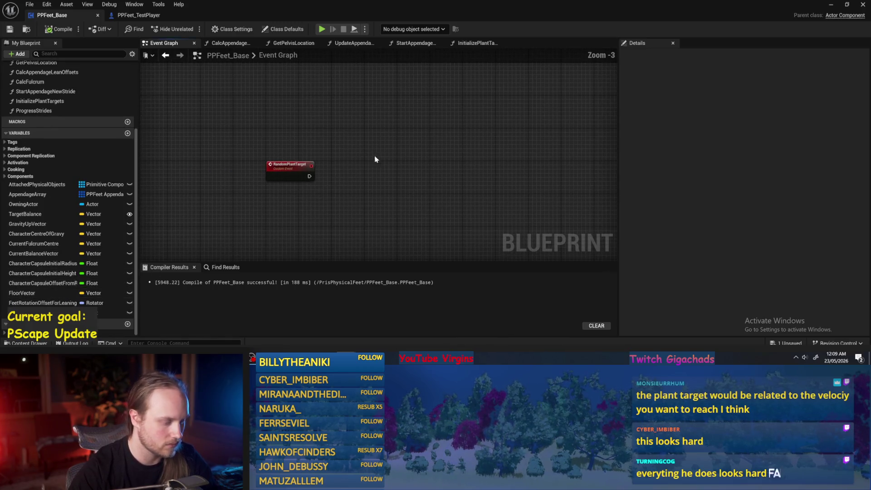
right_click(340, 171)
text(flip)
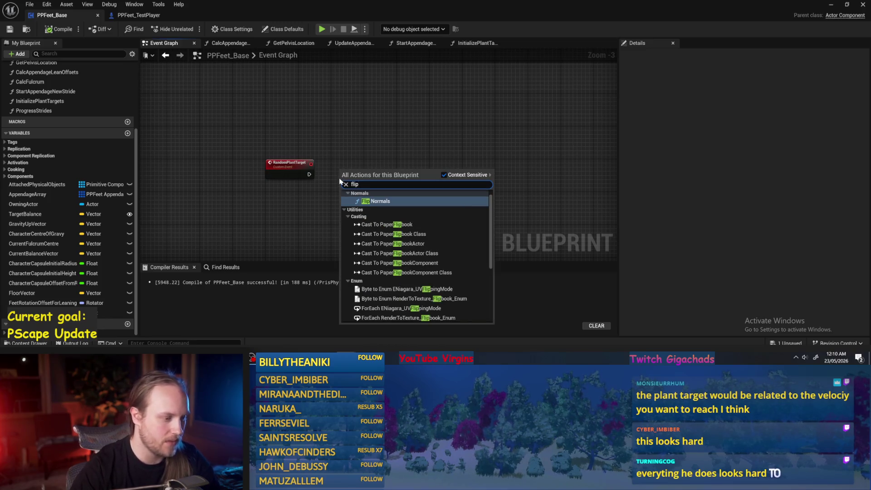
text( op)
key(Return)
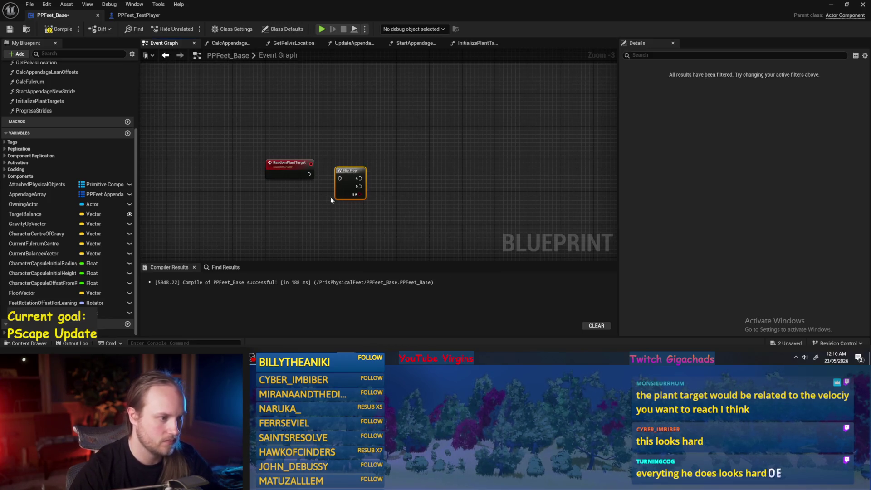
mouse_move(308, 175)
mouse_down()
mouse_move(344, 181)
mouse_move(367, 172)
mouse_move(303, 161)
mouse_up()
click(54, 30)
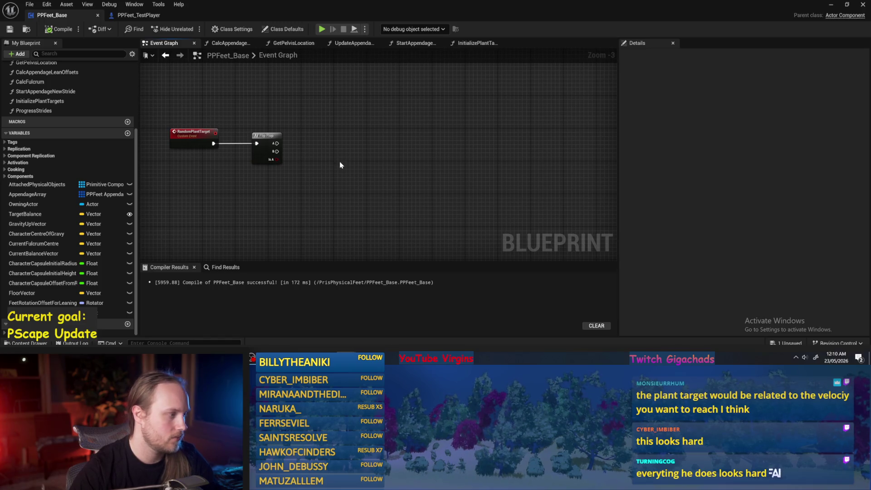
- Delete the Flip Flop node and add a Boolean variable FlipFlop, dragging it into the graph
scroll(341, 166, up, 2)
click(322, 166)
scroll(321, 165, up, 1)
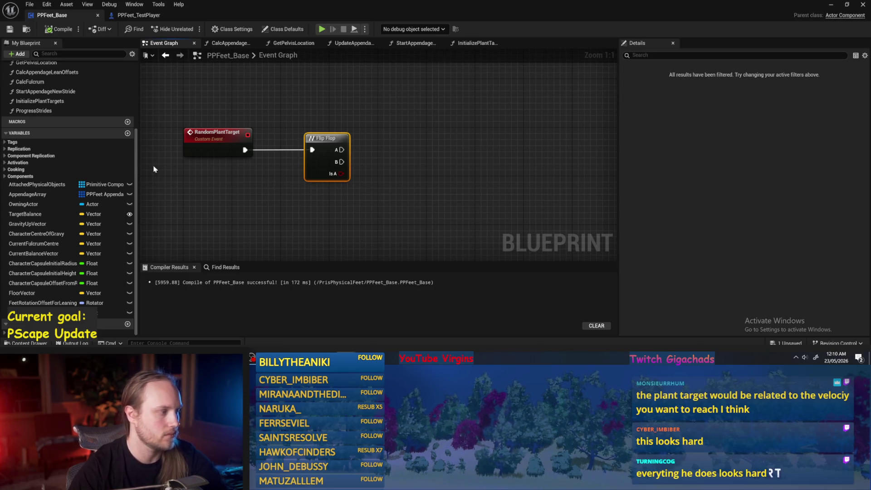
key(Delete)
click(128, 134)
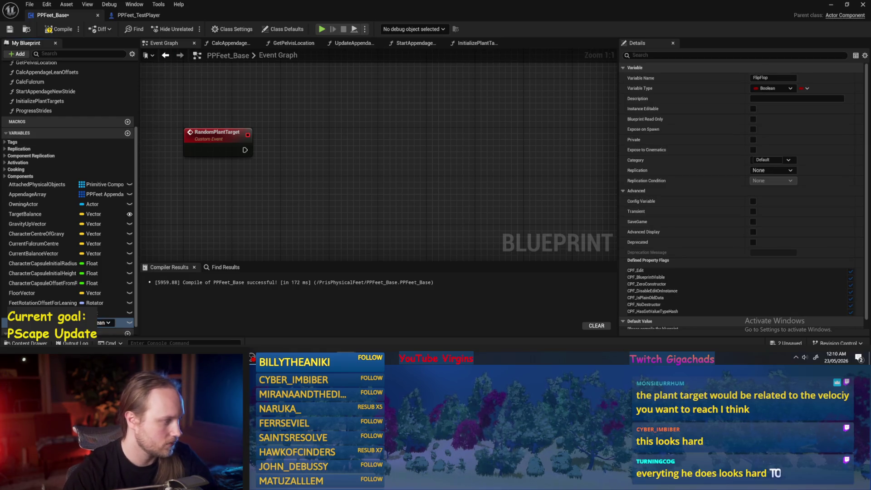
drag(319, 129, 329, 137)
- Place a FlipFlop getter and add a Set FlipFlop node
click(341, 131)
drag(313, 195, 356, 167)
text(set)
scroll(406, 239, down, 5)
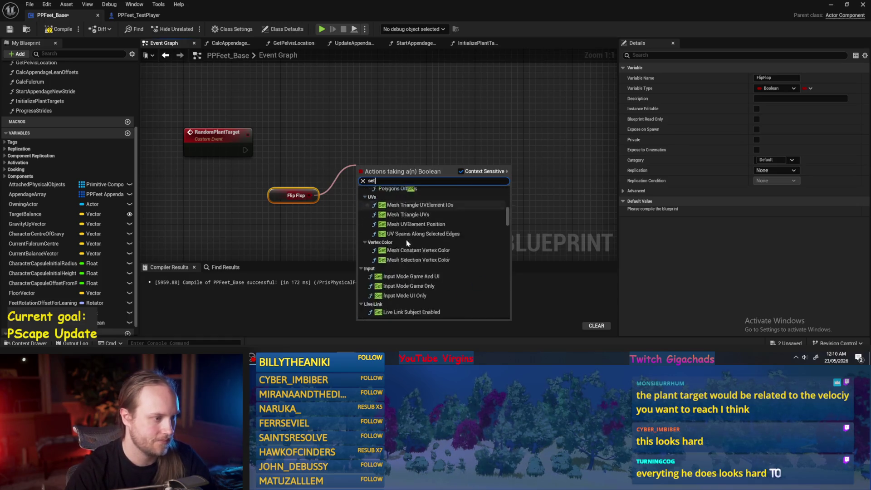
scroll(391, 301, down, 5)
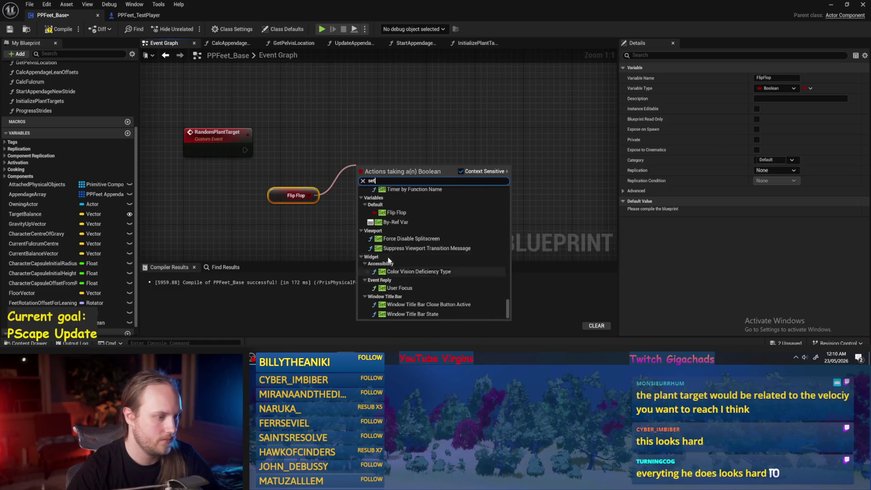
click(388, 213)
- Feed NOT FlipFlop into the SET node and position the toggle nodes beside RandomPlantTarget
drag(311, 199, 341, 216)
text(not)
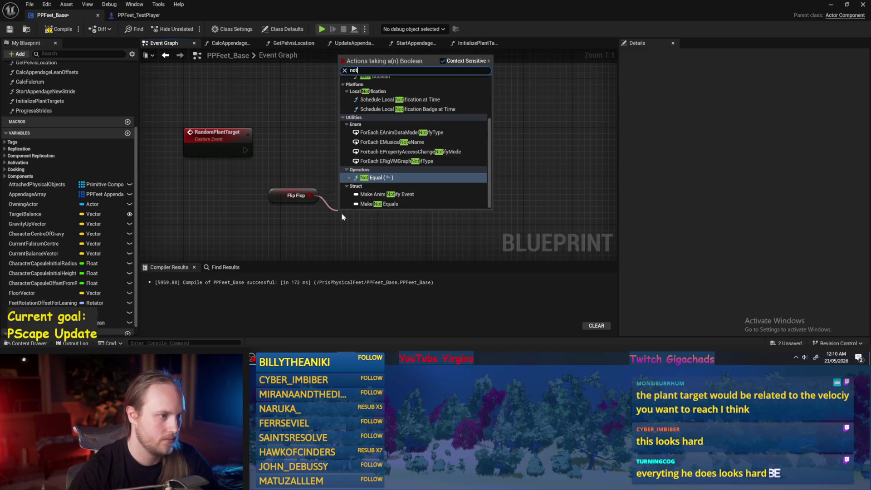
scroll(372, 159, up, 2)
click(369, 149)
mouse_move(390, 214)
mouse_down()
mouse_move(362, 186)
mouse_move(375, 202)
mouse_up()
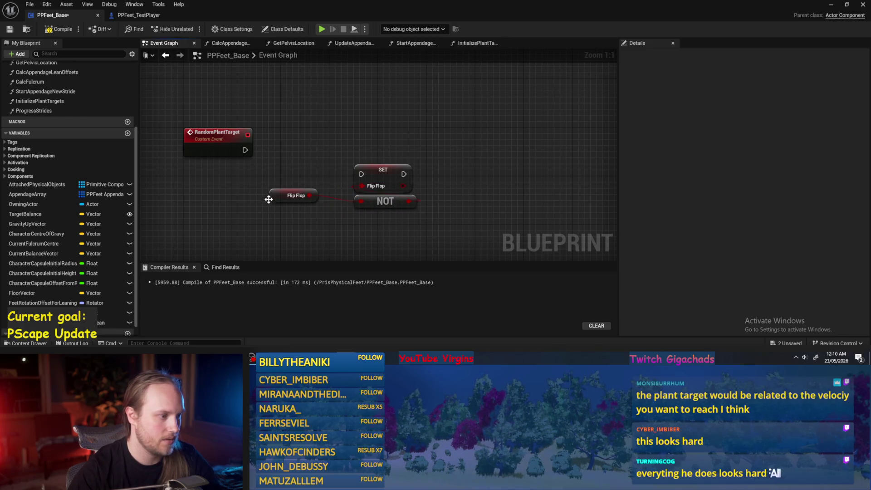
drag(269, 200, 364, 214)
mouse_move(377, 244)
mouse_down()
mouse_move(375, 177)
mouse_move(287, 155)
mouse_move(299, 155)
mouse_up()
click(310, 124)
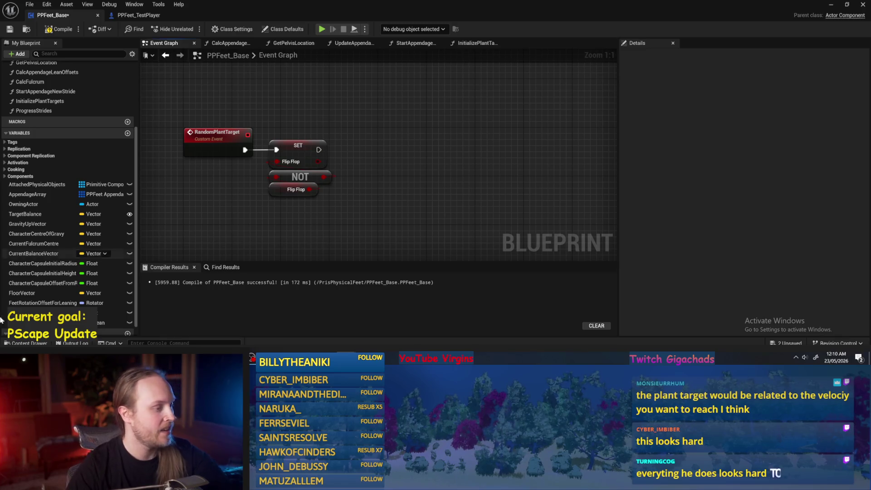
- Add a second FlipFlop getter feeding a To Integer (Boolean) conversion node
click(111, 323)
key(ctrl+v)
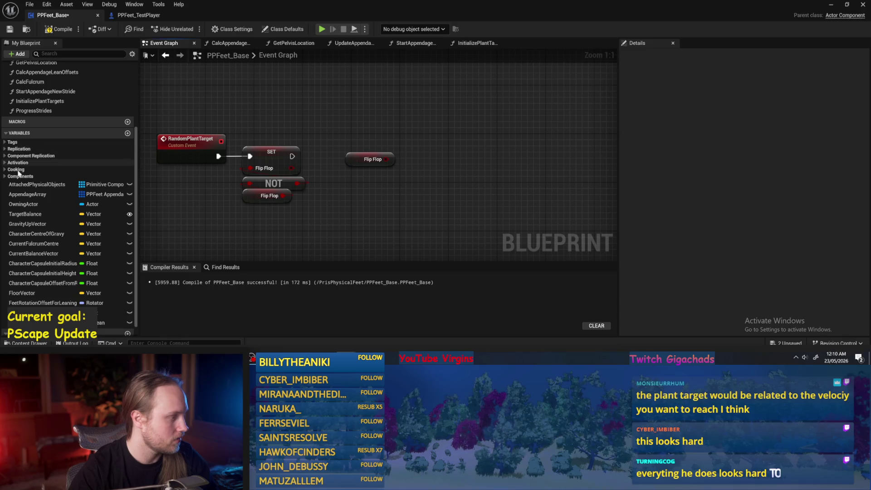
mouse_move(370, 159)
mouse_down()
mouse_move(364, 213)
mouse_move(427, 198)
mouse_up()
text(to int)
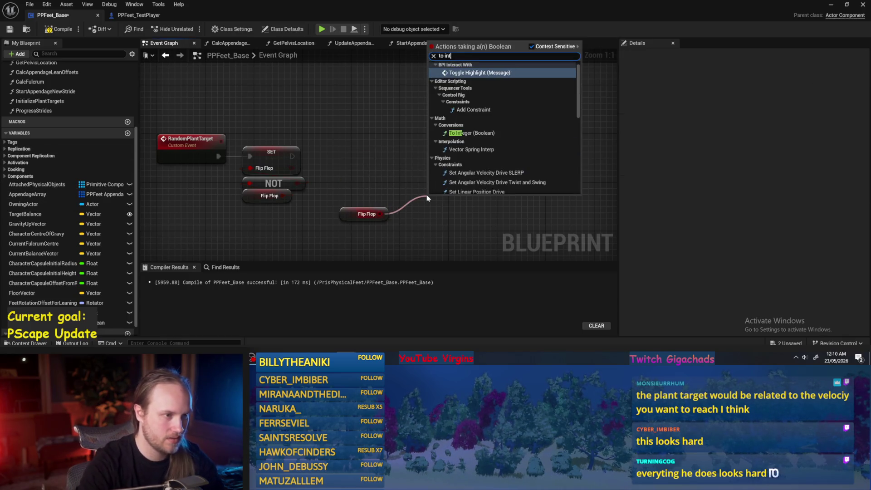
click(472, 134)
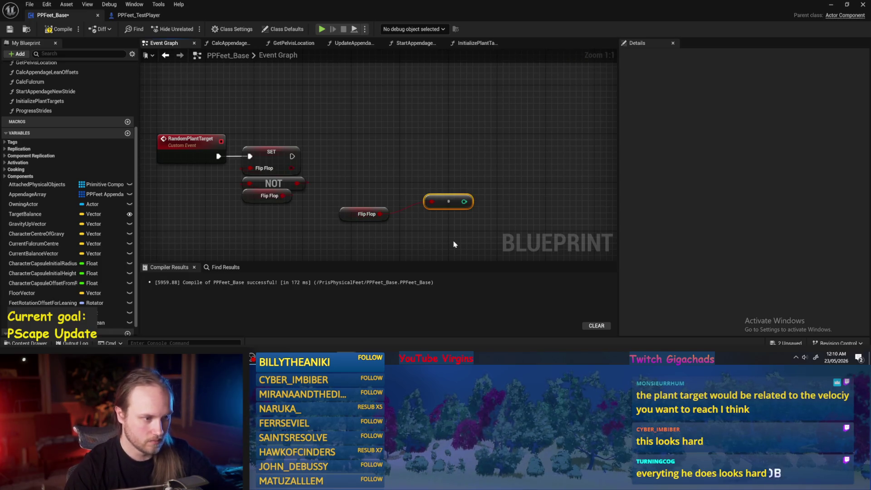
mouse_move(447, 202)
mouse_down()
mouse_move(422, 218)
mouse_move(351, 222)
mouse_up()
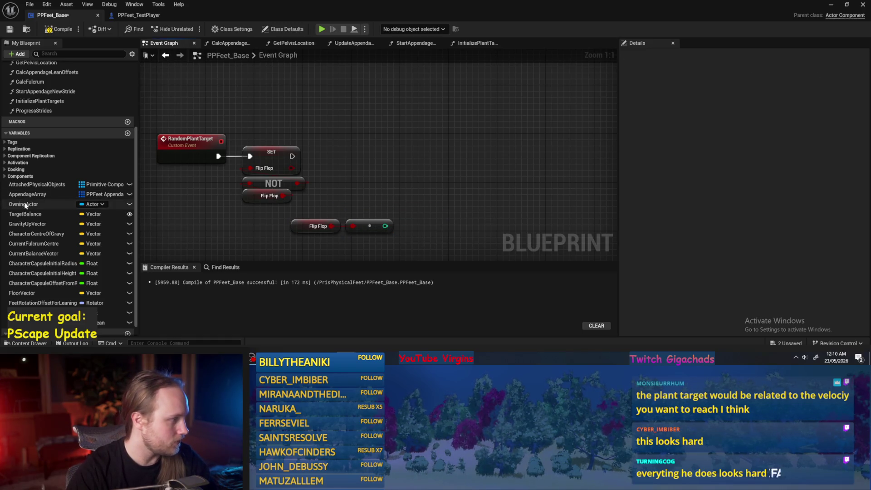
- Call Start Appendage New Stride after the SET FlipFlop node
mouse_move(199, 194)
mouse_down()
mouse_move(182, 184)
mouse_move(189, 136)
mouse_up()
scroll(75, 104, up, 2)
drag(64, 115, 455, 113)
mouse_move(275, 169)
mouse_down()
mouse_move(456, 129)
mouse_move(487, 163)
mouse_move(430, 124)
mouse_move(524, 128)
mouse_up()
click(360, 175)
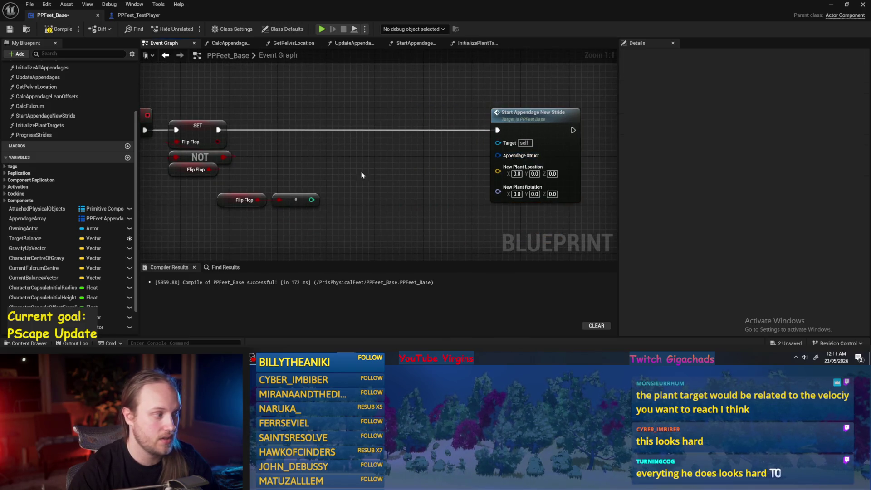
- Feed an AppendageArray GET indexed by the converted FlipFlop into Appendage Struct
mouse_move(27, 219)
mouse_down()
mouse_move(302, 111)
mouse_move(353, 137)
mouse_up()
click(302, 111)
text(get)
key(Return)
mouse_move(312, 200)
mouse_down()
mouse_move(359, 151)
mouse_move(498, 155)
mouse_up()
key(Escape)
drag(408, 146, 498, 156)
- Tidy the GET, array and Start Appendage New Stride nodes, then save and compile
drag(415, 201, 370, 107)
mouse_move(387, 145)
mouse_down()
mouse_move(394, 157)
mouse_move(407, 152)
mouse_up()
drag(281, 96, 377, 128)
drag(382, 163, 365, 182)
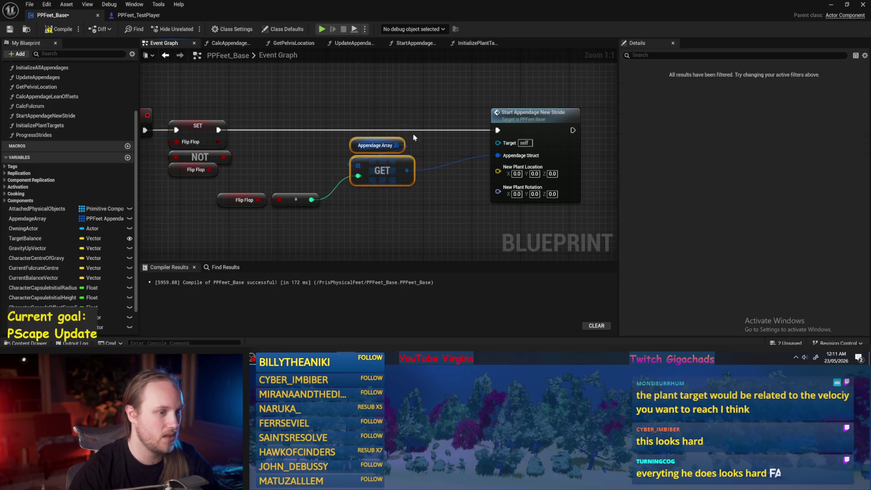
mouse_move(377, 125)
mouse_down()
mouse_move(502, 128)
mouse_move(463, 111)
mouse_up()
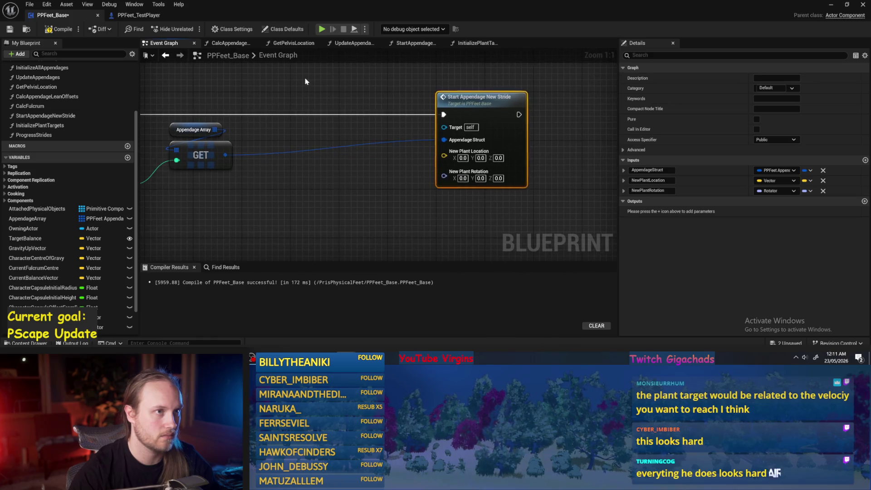
click(318, 90)
click(10, 30)
drag(327, 186, 381, 160)
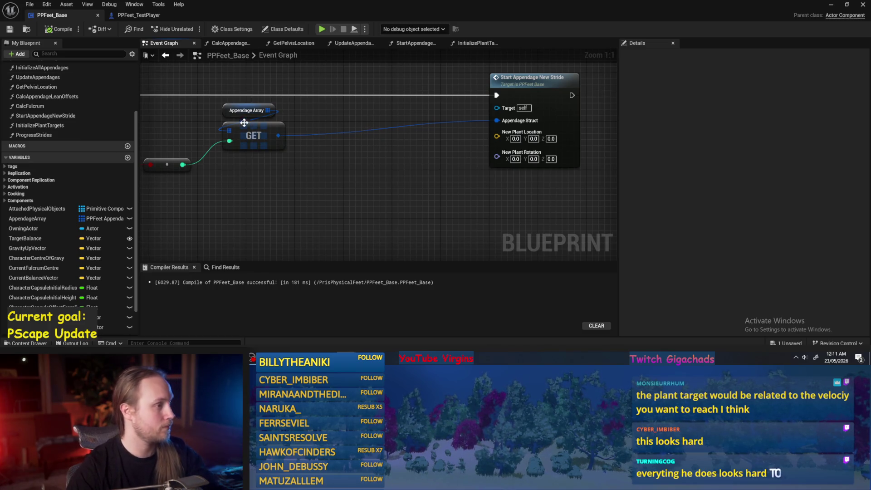
scroll(226, 136, down, 1)
scroll(40, 129, up, 2)
scroll(107, 81, up, 1)
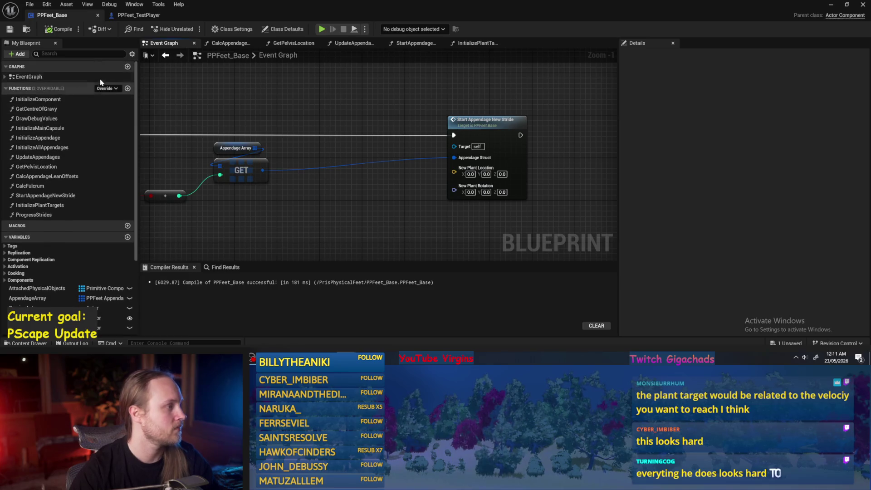
click(127, 89)
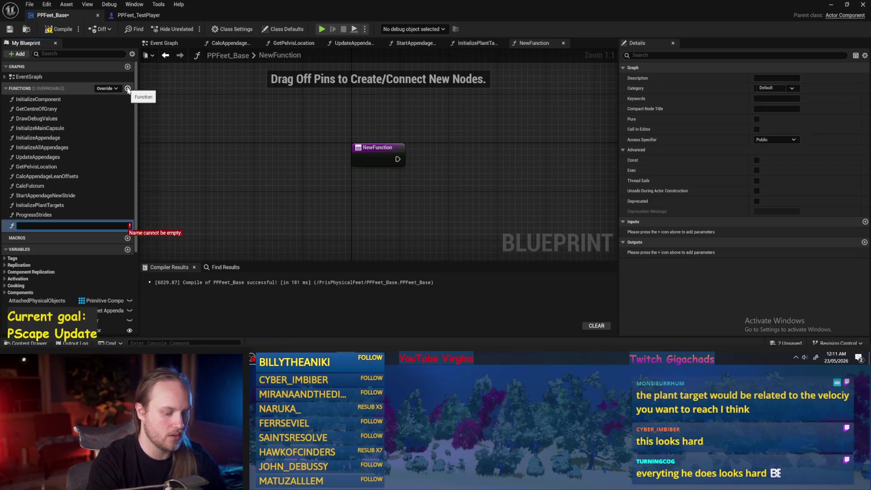
- Name the new function PlantTraceAtLocation, then compile and save the blueprint
text(PlantTraceAtLocation)
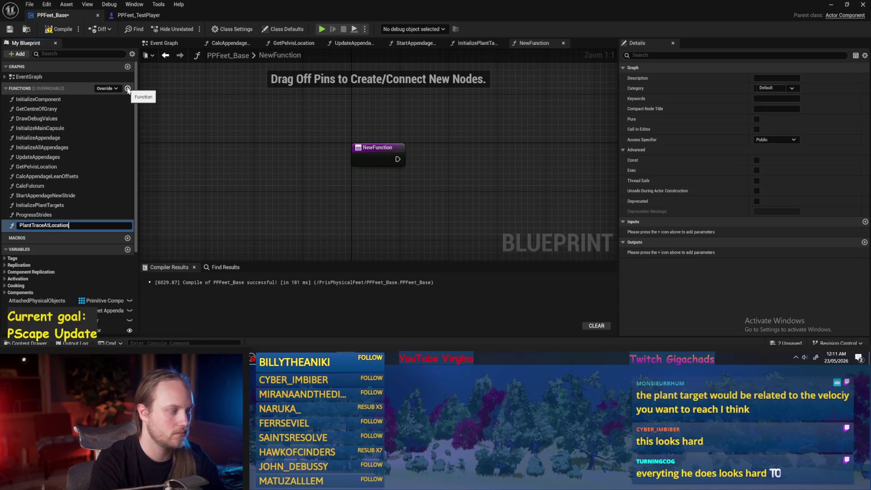
key(Return)
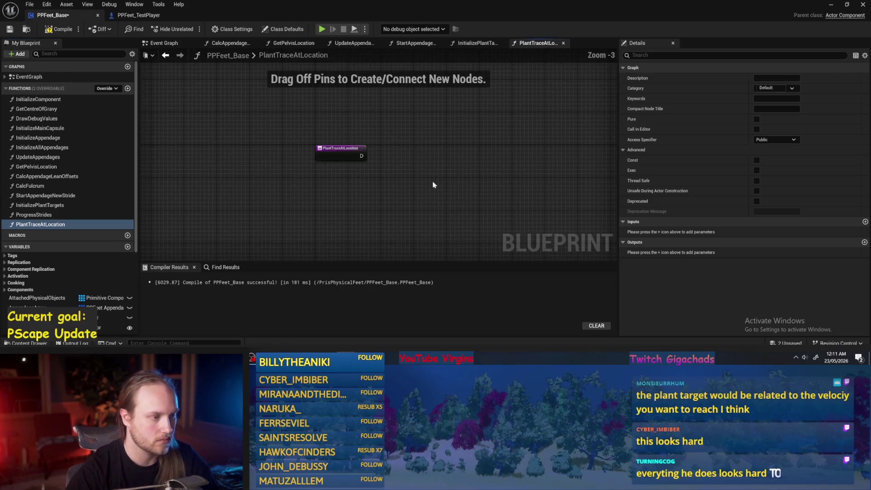
click(59, 29)
click(9, 29)
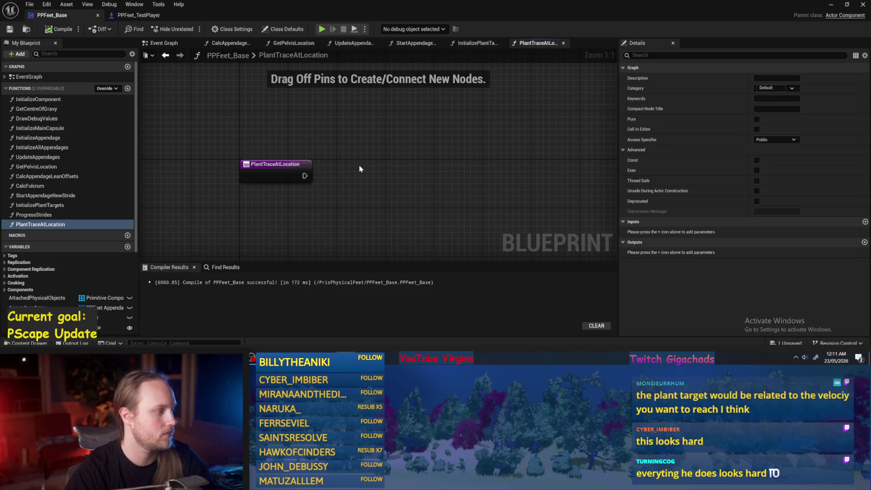
key(F7)
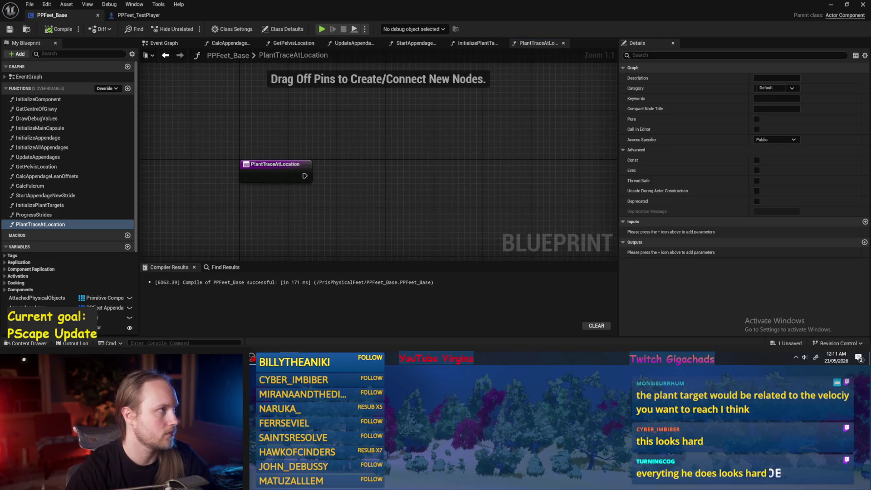
scroll(401, 186, down, 1)
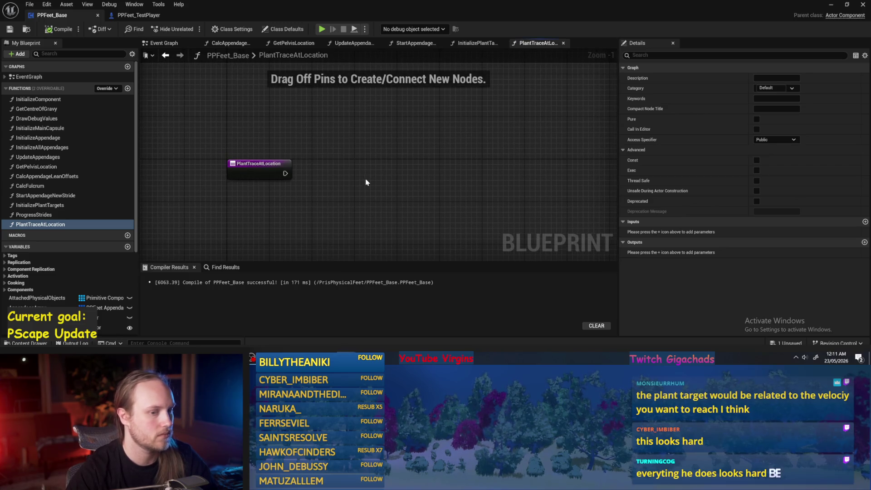
drag(403, 152, 426, 157)
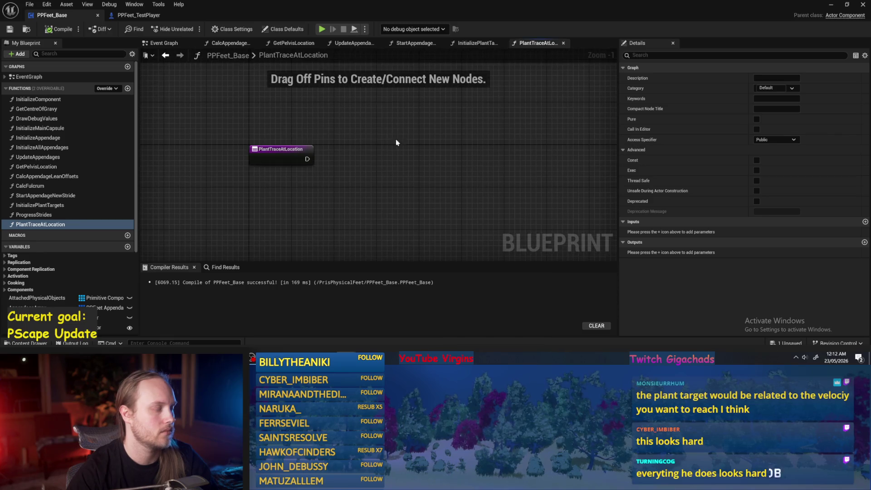
right_click(437, 156)
- Add a Line Trace For Objects node wired from the function entry
text(line trace)
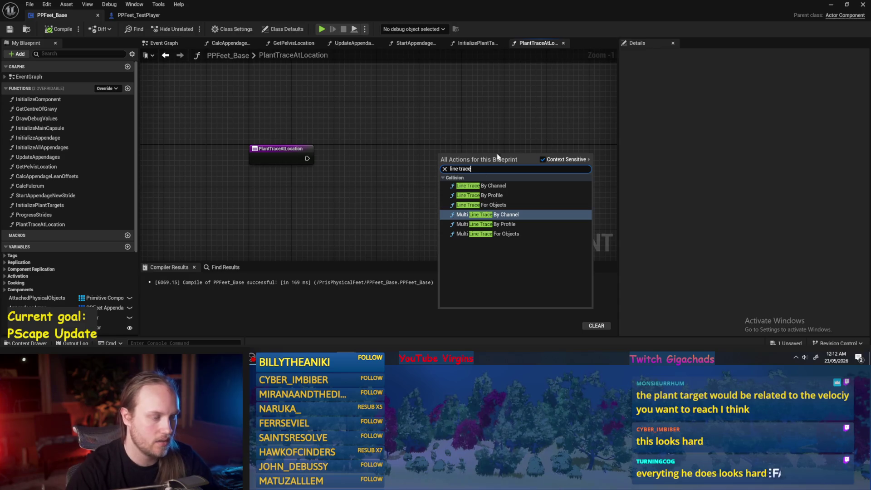
click(497, 205)
drag(284, 131, 418, 136)
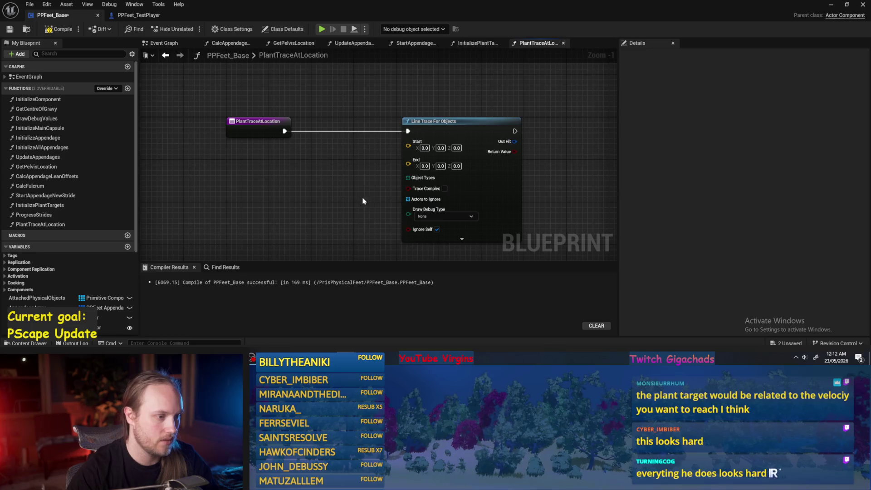
drag(407, 200, 337, 195)
click(386, 230)
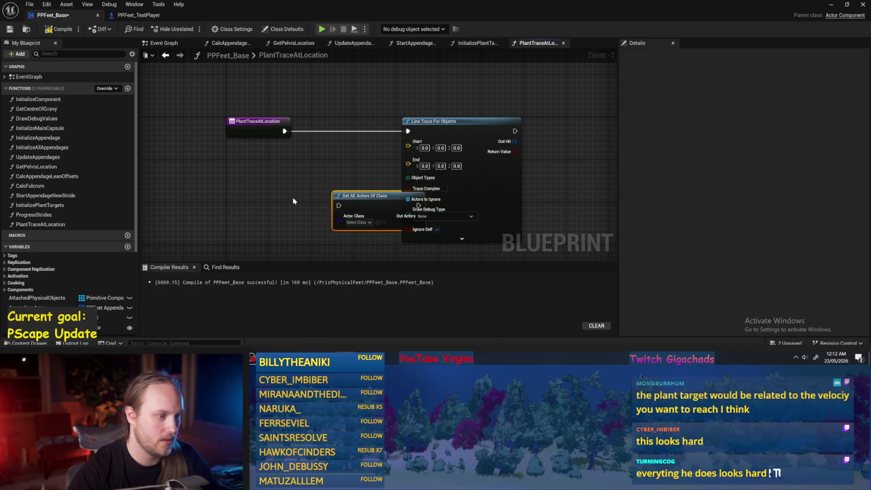
key(Delete)
- Feed Actors to Ignore from a Make Array containing Get Owner
drag(408, 199, 350, 187)
text(mak)
key(Return)
right_click(341, 151)
text(get ow)
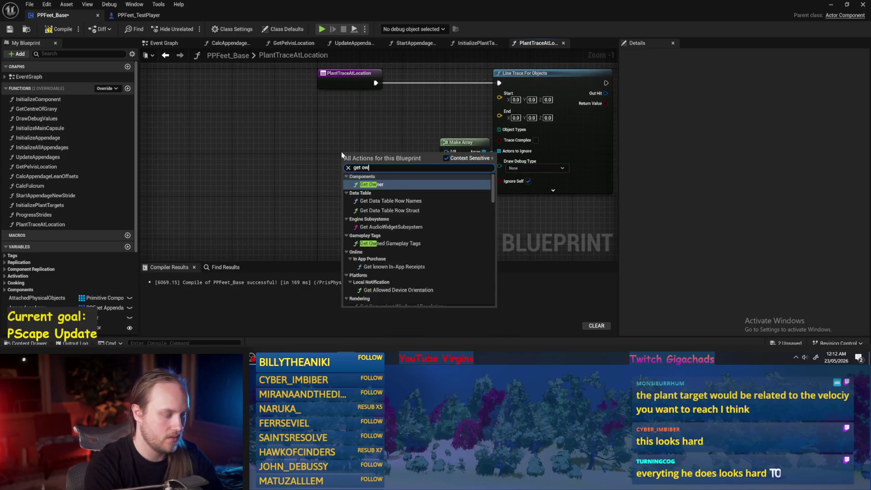
key(Return)
mouse_move(413, 168)
mouse_down()
mouse_move(447, 153)
mouse_move(337, 178)
mouse_up()
drag(441, 156, 421, 162)
- Rearrange the trace nodes and give the function entry a Start vector input
click(458, 135)
drag(458, 135, 365, 166)
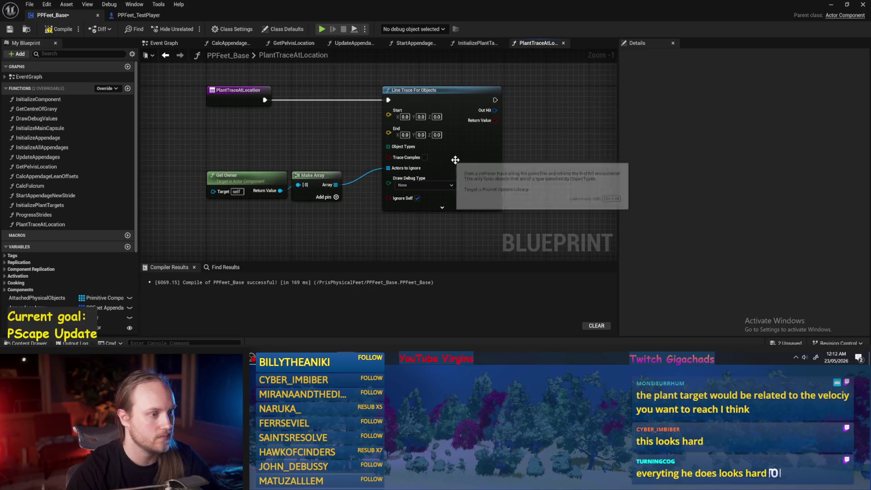
drag(455, 160, 492, 161)
drag(333, 124, 356, 129)
drag(366, 132, 266, 193)
click(373, 130)
scroll(374, 130, up, 1)
drag(461, 148, 254, 138)
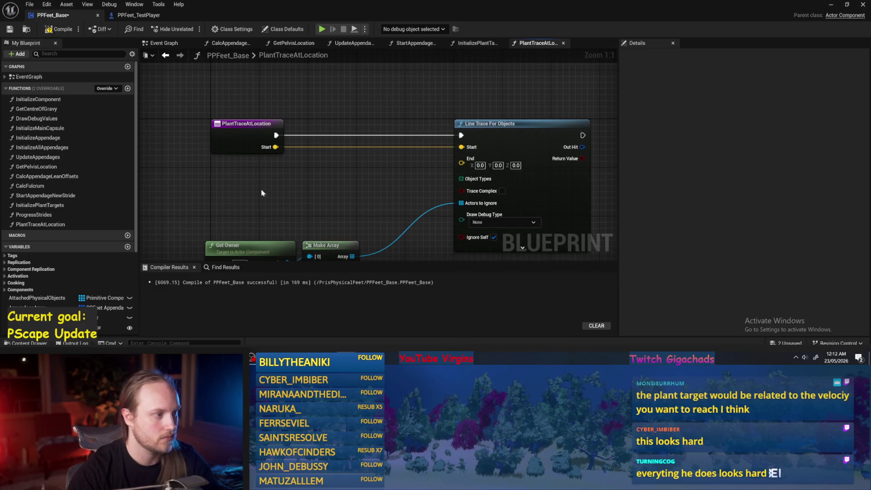
alt+click(482, 138)
click(273, 125)
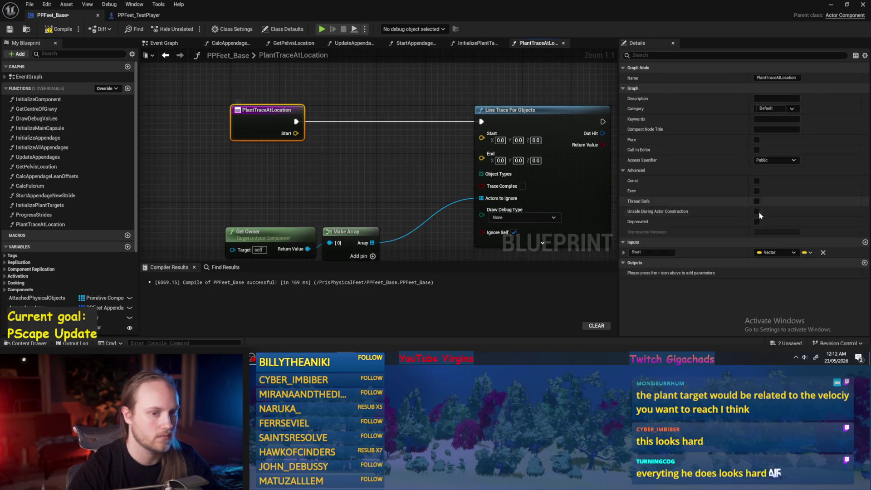
- Rename the input to Location and add a vector Add node offsetting Z by 50
text(Location)
key(Return)
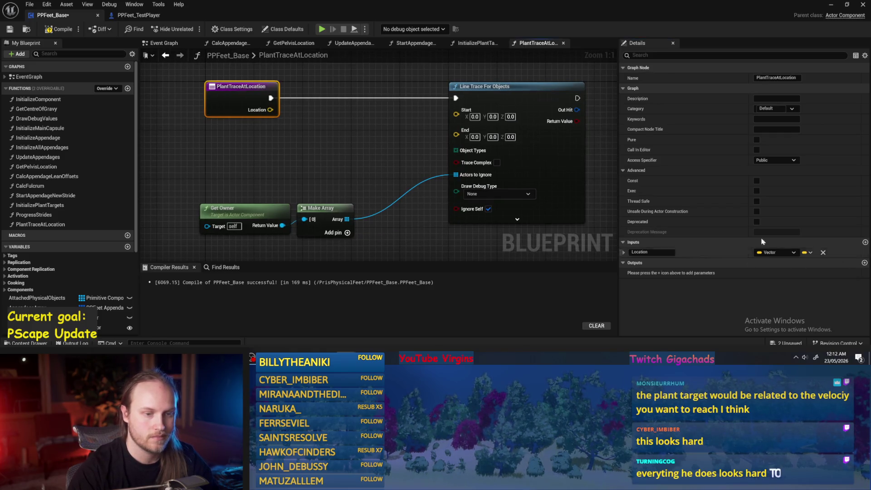
drag(270, 110, 323, 131)
click(358, 170)
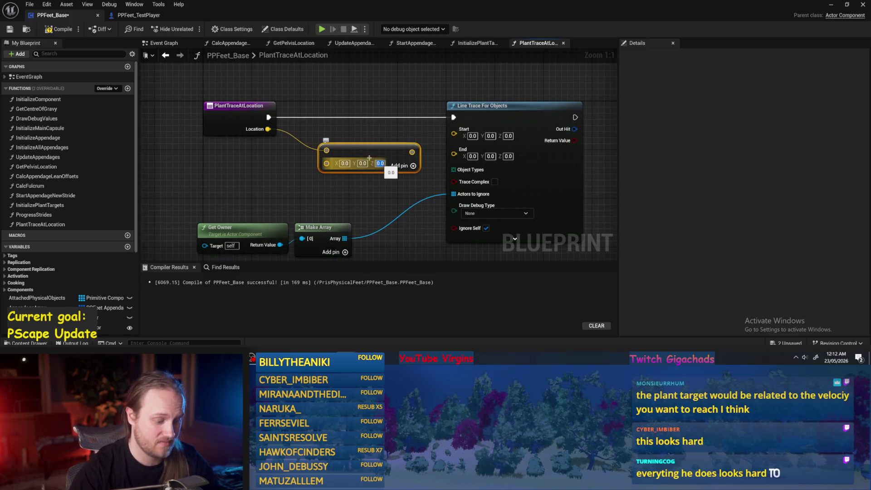
text(50)
key(Return)
drag(380, 155, 363, 144)
key(ctrl+c)
key(ctrl+v)
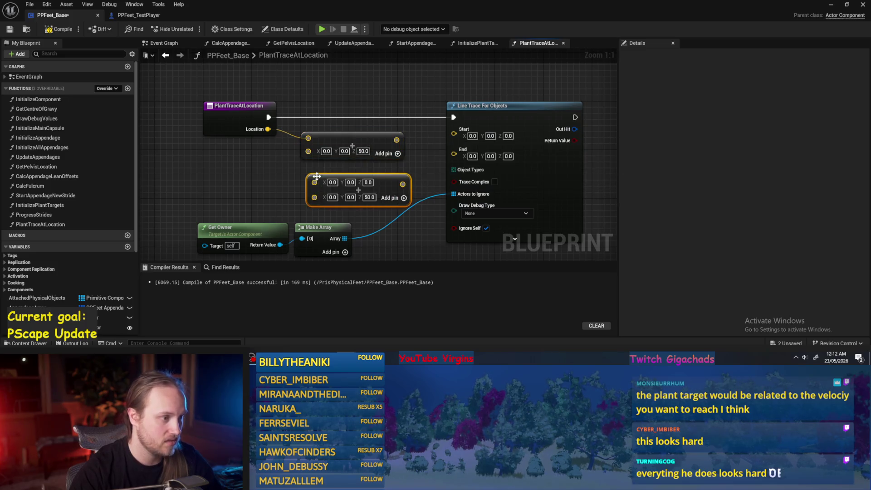
- Make a duplicate Add with Z -50; wire the +50 result to Start, -50 to End
drag(266, 129, 315, 182)
click(370, 194)
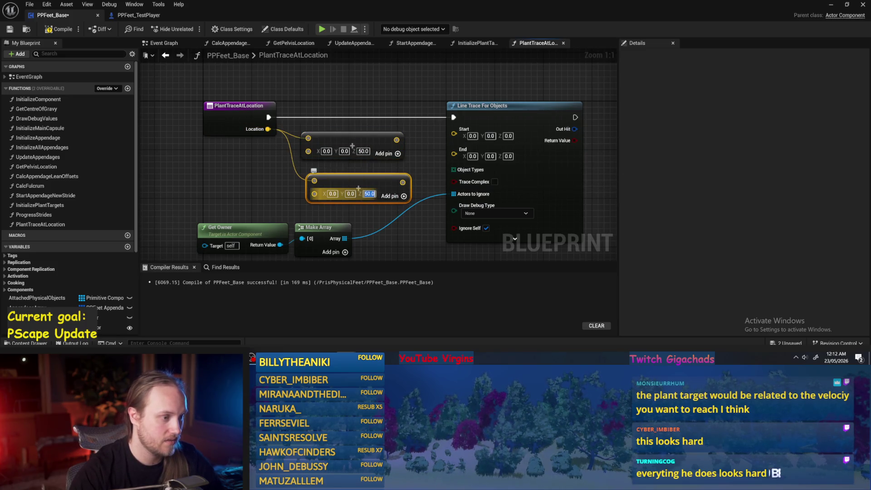
text(-50)
key(Return)
drag(397, 140, 454, 129)
drag(406, 183, 454, 145)
- Feed Object Types from a WorldStatic Make Array and compile
scroll(499, 186, down, 2)
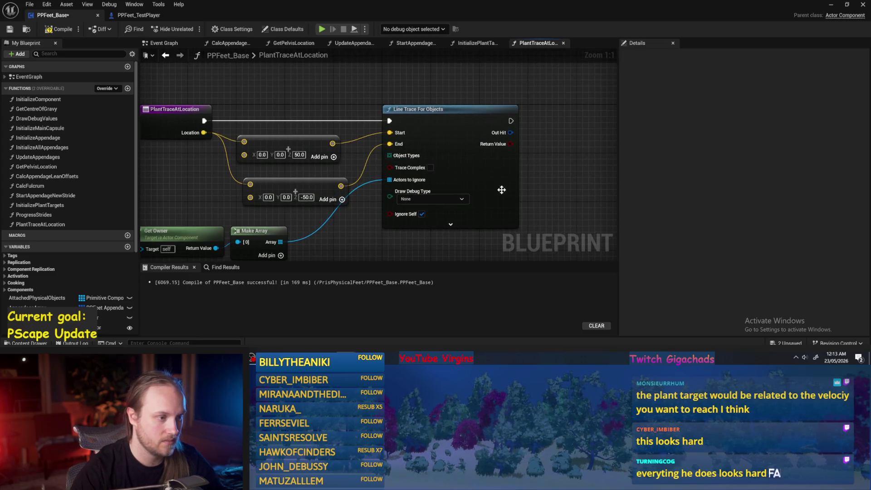
drag(404, 100, 477, 102)
scroll(477, 102, up, 3)
drag(459, 151, 420, 94)
text(make)
key(Return)
drag(518, 105, 499, 85)
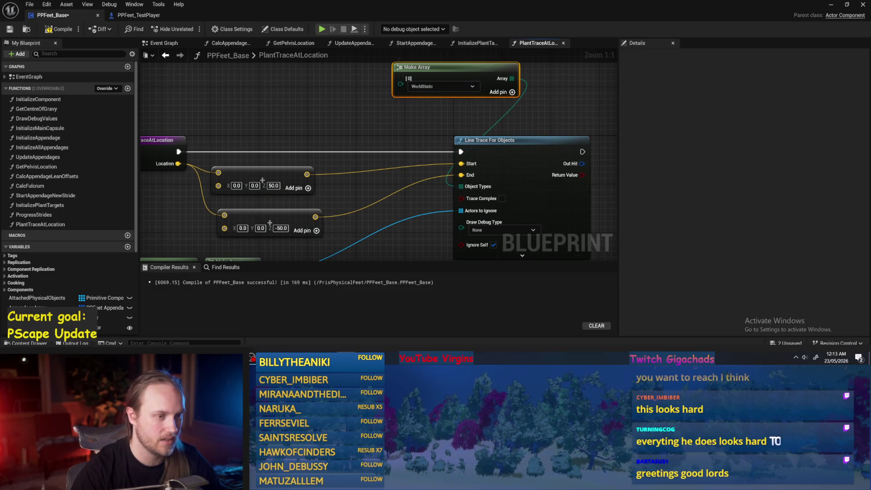
scroll(499, 87, down, 2)
drag(431, 71, 478, 99)
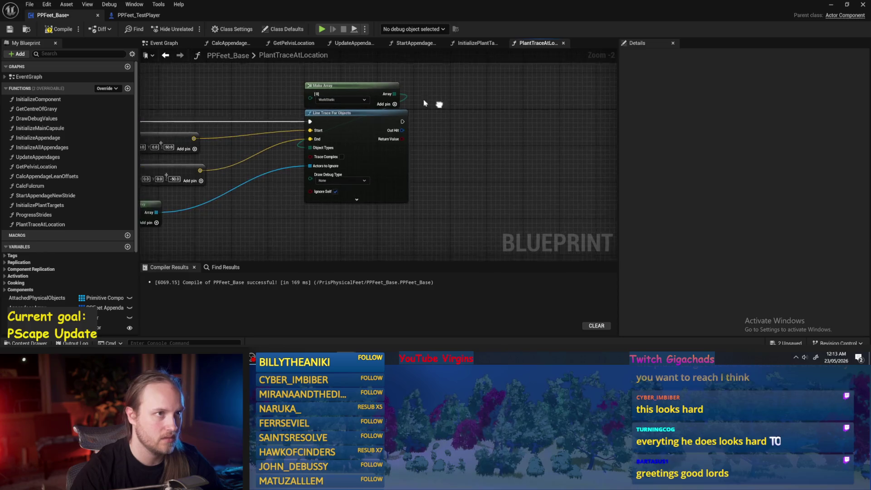
click(59, 32)
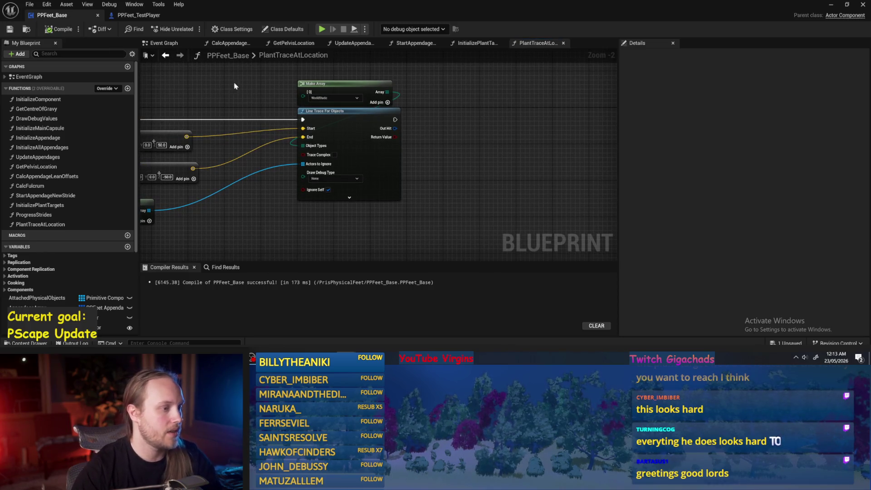
- Break the trace's Out Hit into a Break Hit Result node
drag(234, 86, 324, 83)
scroll(306, 172, up, 2)
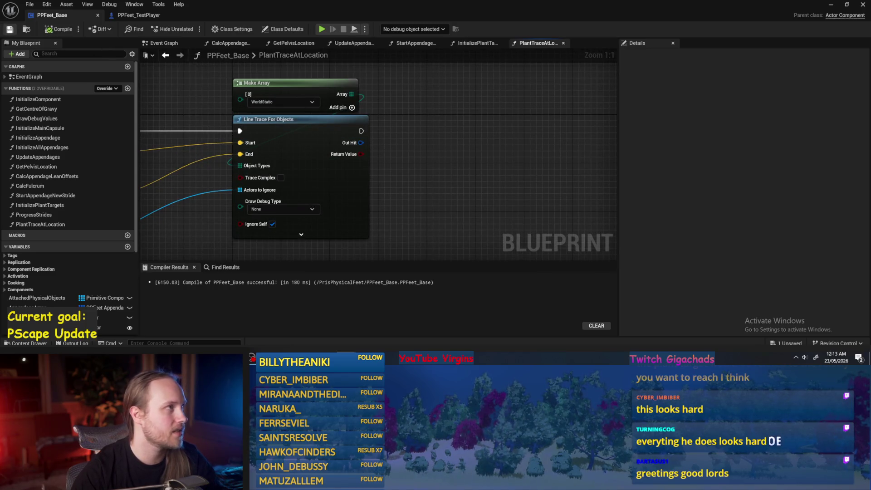
mouse_move(380, 130)
mouse_down()
mouse_move(496, 120)
mouse_move(403, 119)
mouse_up()
text(brea)
key(Return)
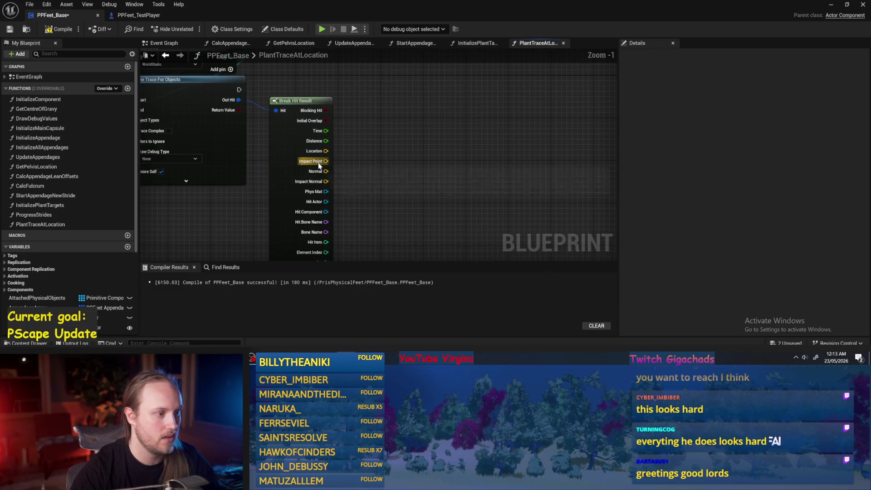
- Add a Return Node wired to the trace's execution, Impact Point and Impact Normal, then compile
scroll(444, 151, down, 1)
right_click(457, 123)
text(return)
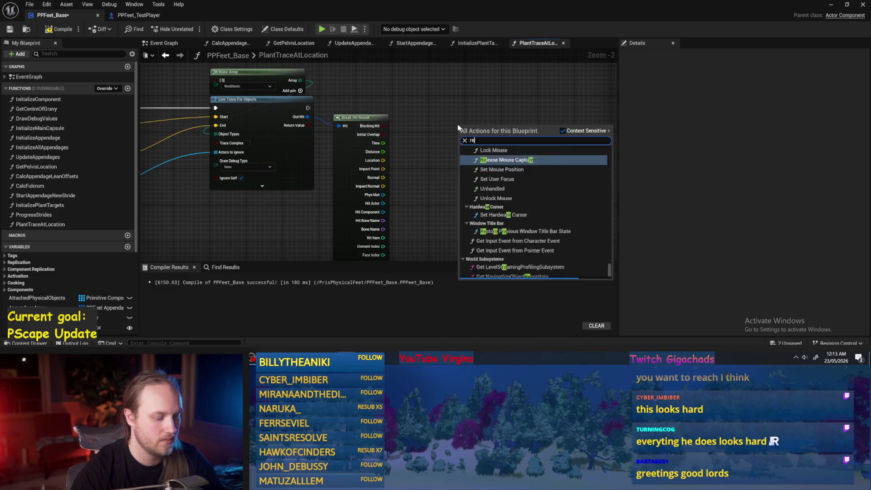
key(Return)
scroll(408, 174, up, 1)
drag(375, 168, 499, 122)
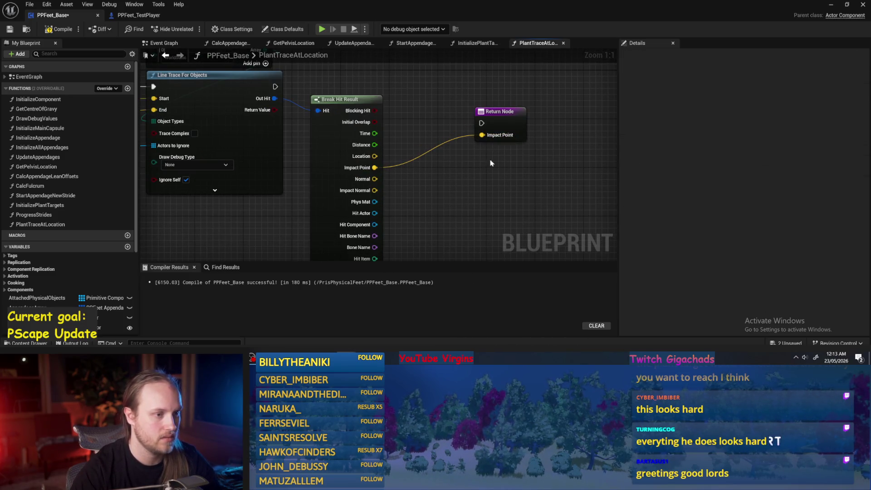
drag(490, 164, 439, 149)
drag(324, 176, 453, 130)
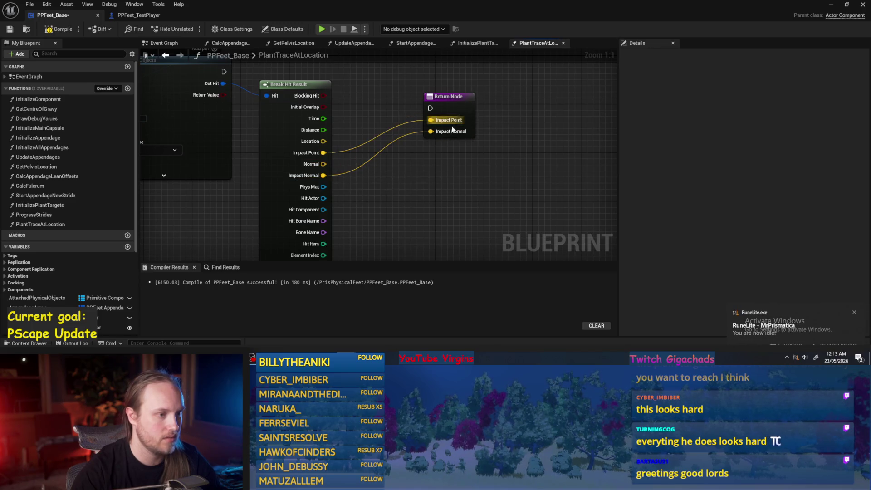
drag(357, 100, 372, 135)
drag(239, 106, 450, 142)
drag(469, 137, 472, 98)
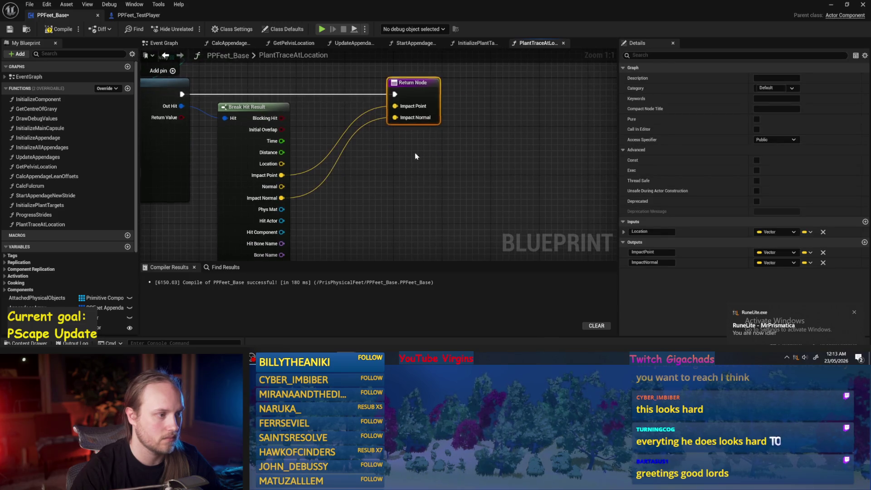
click(415, 152)
click(59, 29)
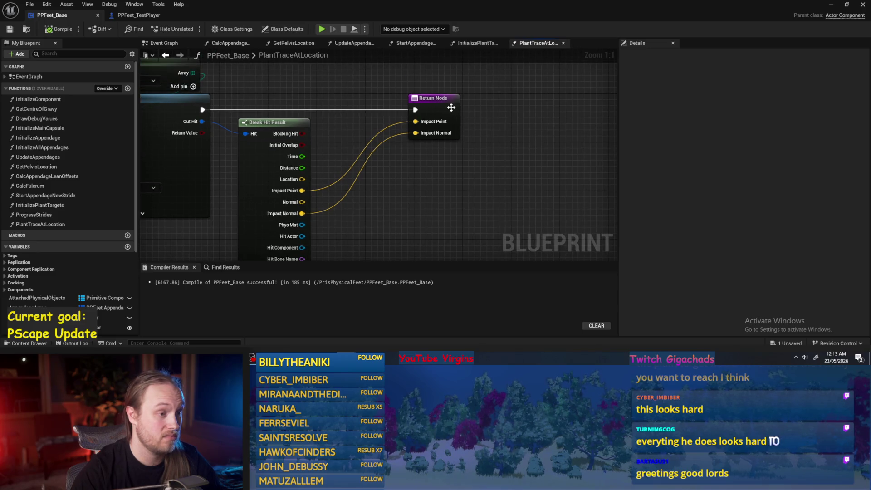
- Add a Boolean output FoundSuitable? fed by Blocking Hit and recompile
click(455, 108)
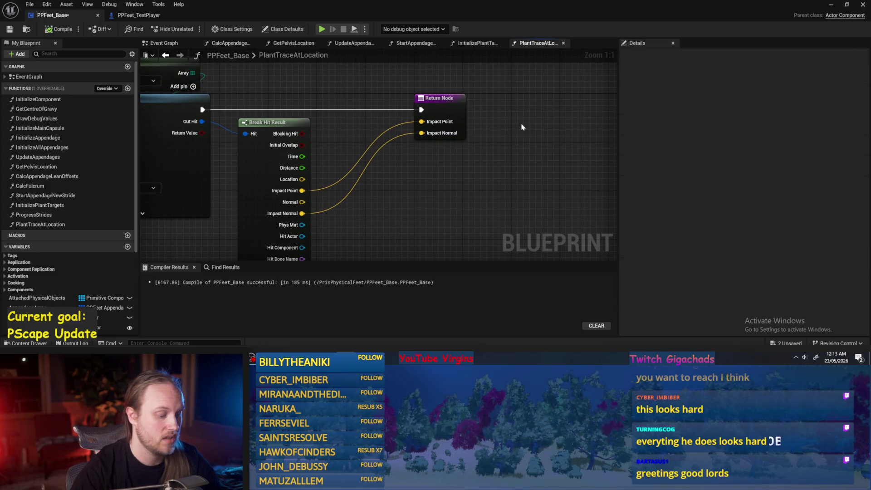
click(865, 242)
text(FoundSuitable)
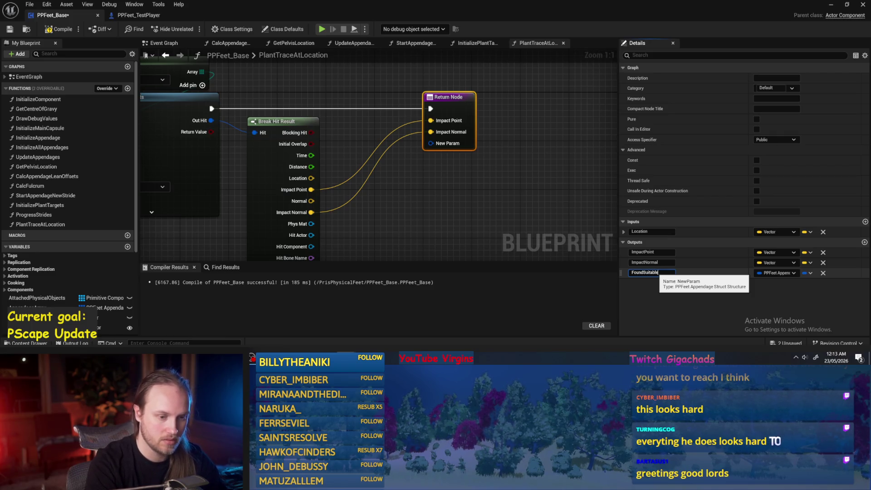
text(?)
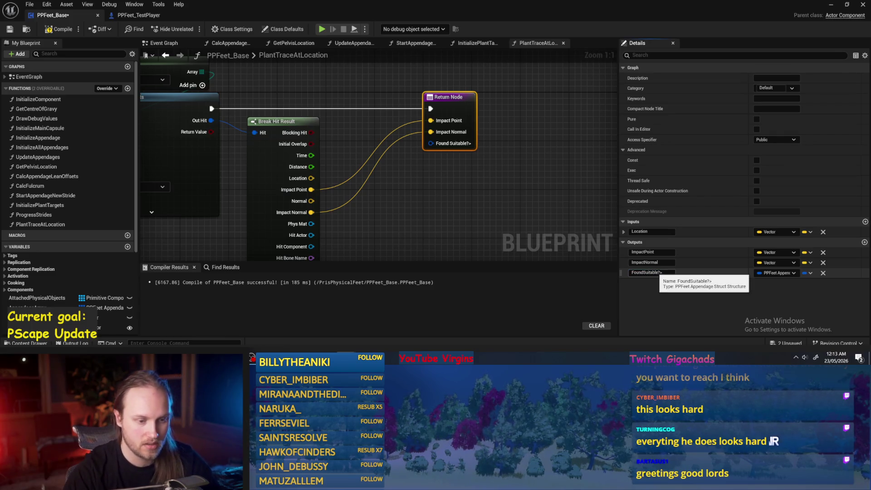
click(777, 273)
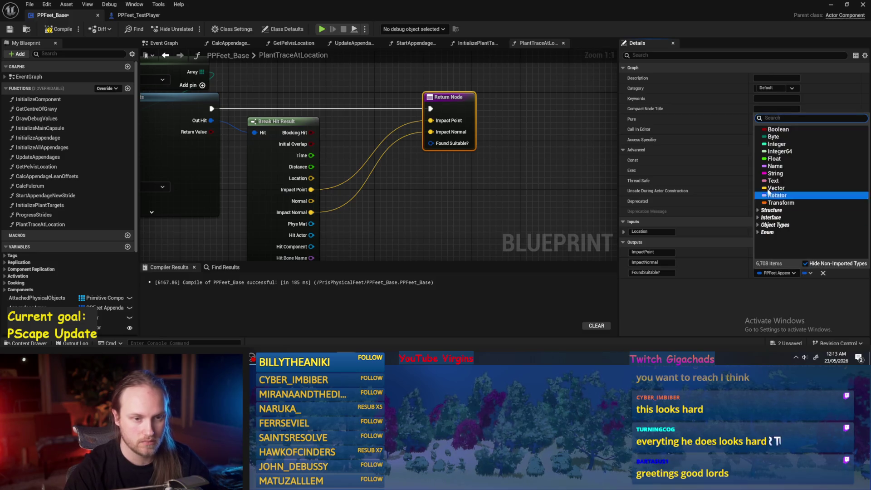
click(774, 129)
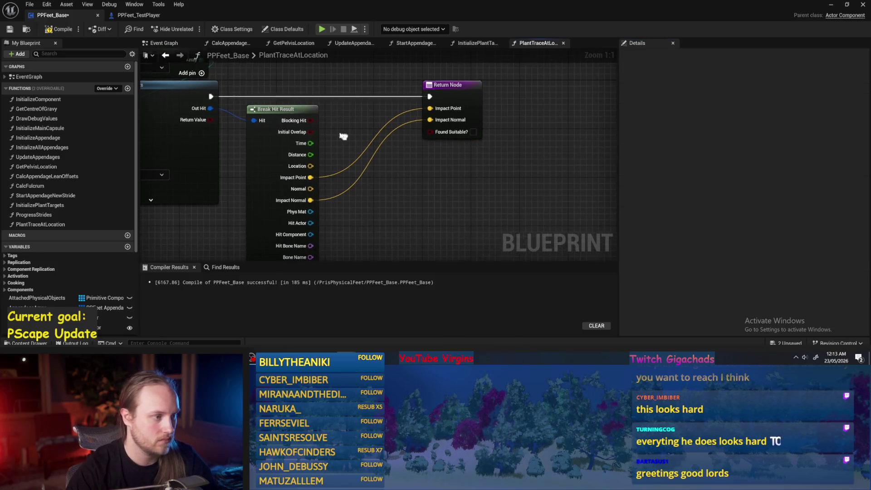
drag(320, 121, 434, 131)
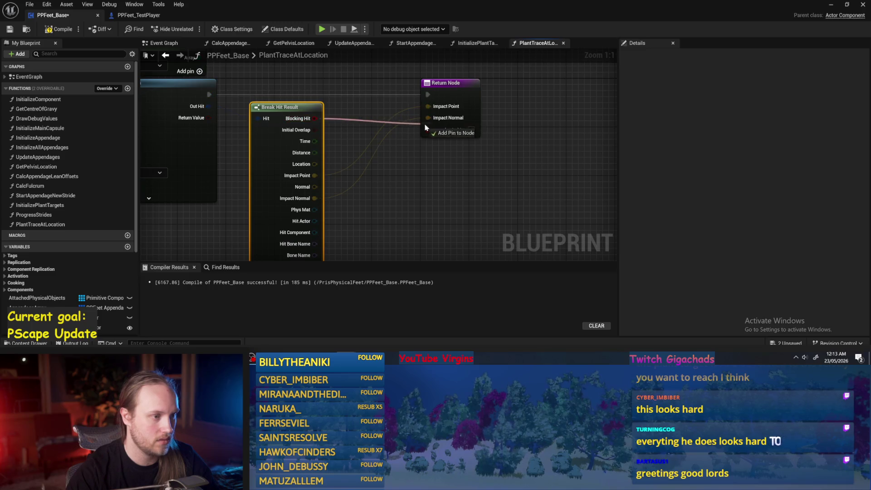
scroll(436, 175, down, 2)
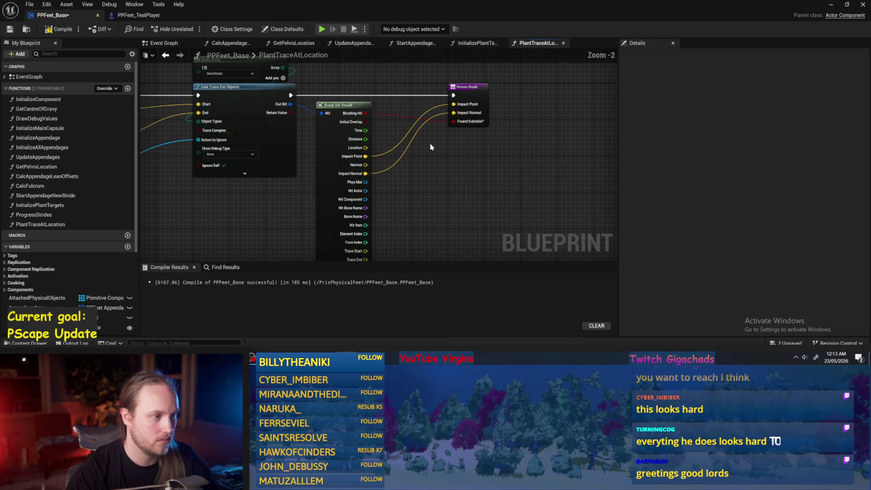
click(59, 29)
drag(557, 186, 724, 233)
click(490, 43)
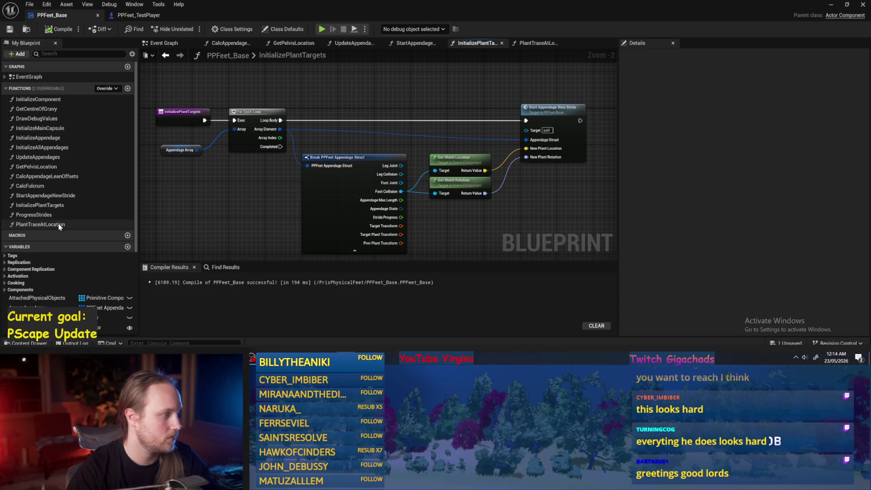
- Look over the ProgressStrides and StartAppendageNewStride graphs, then return to the Event Graph
double_click(46, 224)
double_click(42, 215)
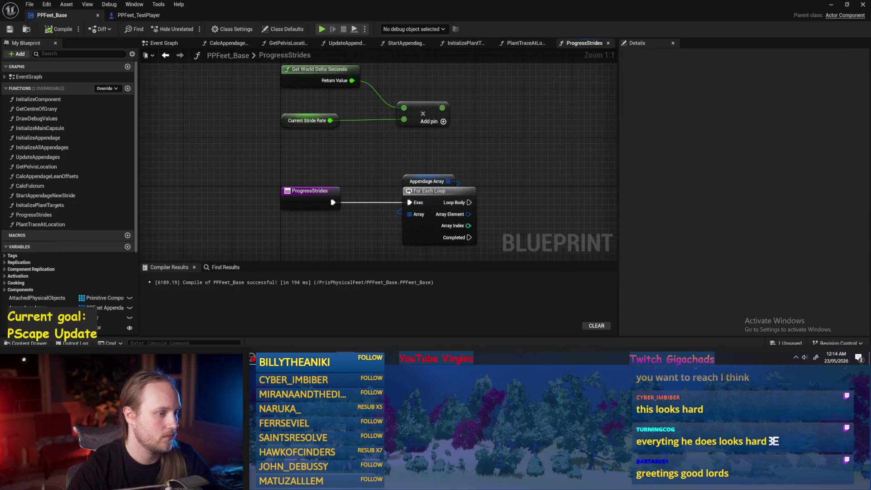
double_click(45, 196)
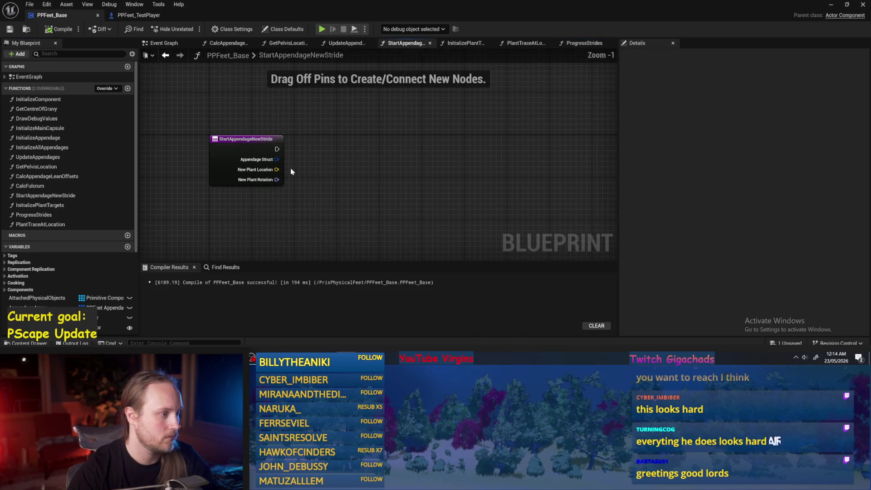
scroll(435, 153, up, 1)
drag(435, 154, 431, 183)
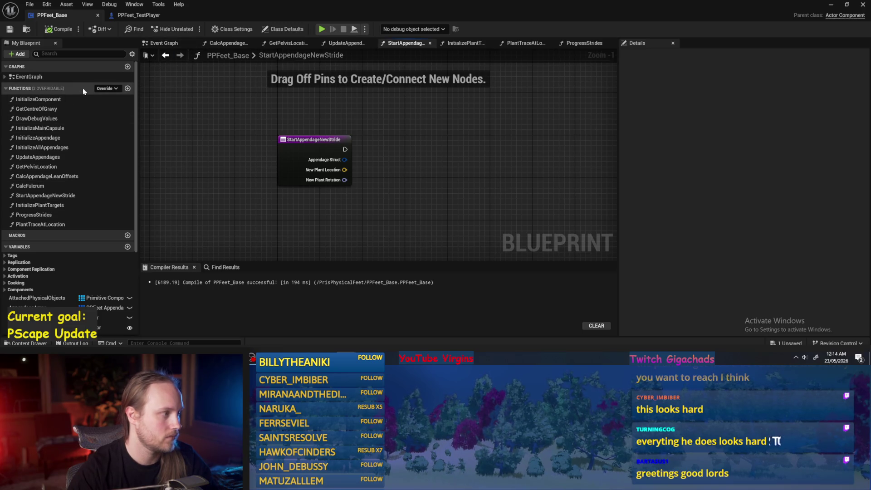
click(170, 43)
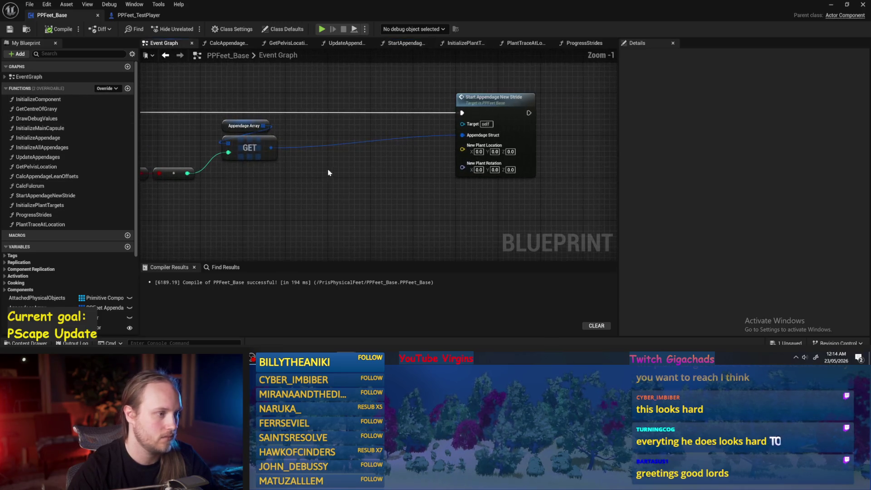
- Place a Plant Trace at Location call and shift Start Appendage New Stride right
right_click(329, 183)
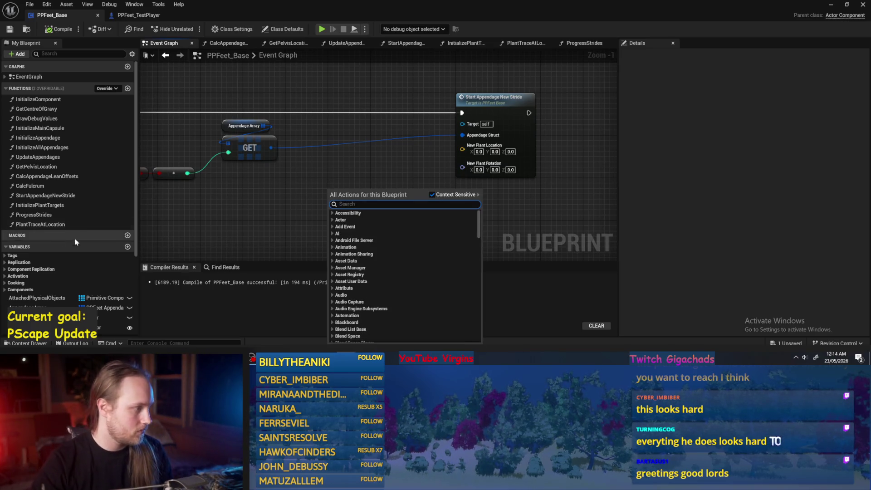
click(35, 228)
drag(35, 225, 288, 170)
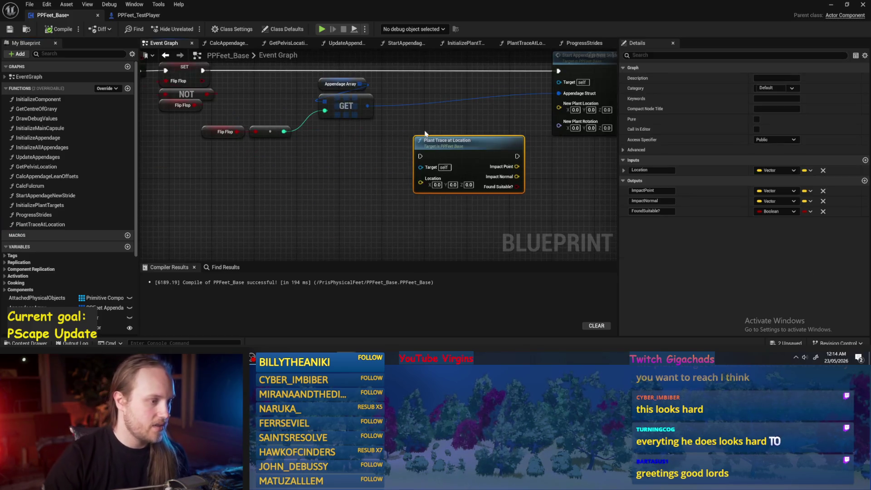
scroll(422, 133, down, 1)
scroll(471, 122, up, 1)
click(422, 157)
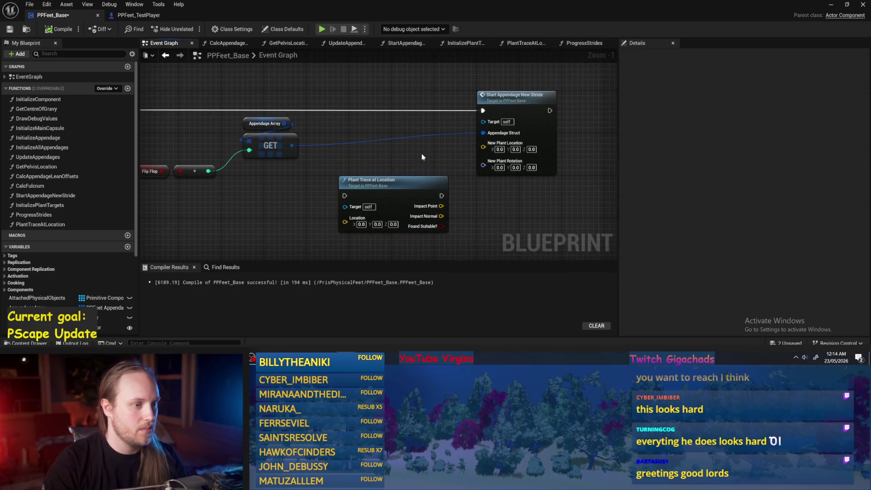
drag(548, 137, 602, 137)
- Break the GET appendage output into a Break PPFeet Appendage Struct node with all pins shown
mouse_move(292, 145)
mouse_down()
mouse_move(302, 194)
mouse_move(307, 189)
mouse_up()
text(break)
key(Return)
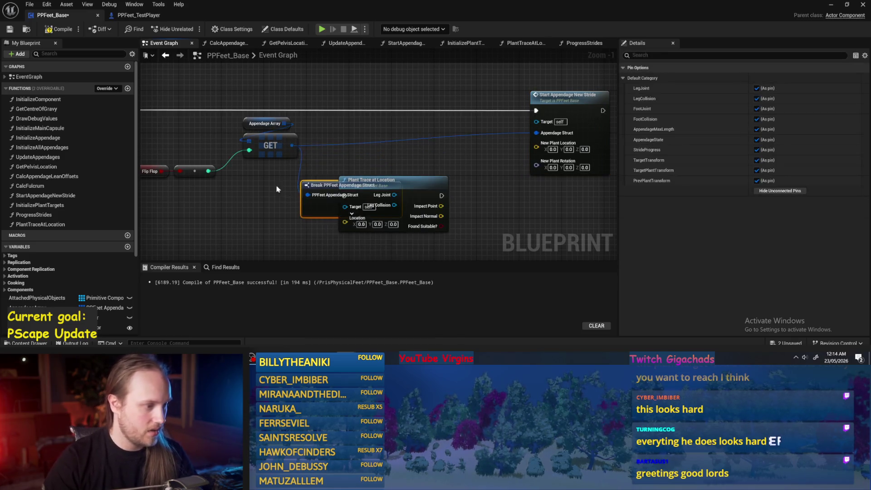
drag(351, 154, 453, 175)
click(281, 181)
drag(281, 175, 208, 165)
mouse_move(262, 161)
mouse_down()
mouse_move(306, 150)
mouse_move(277, 145)
mouse_move(338, 150)
mouse_move(424, 136)
mouse_up()
click(305, 150)
click(312, 209)
- Add a Get World Location node for the Foot Collision component
drag(291, 150, 338, 160)
text(get location)
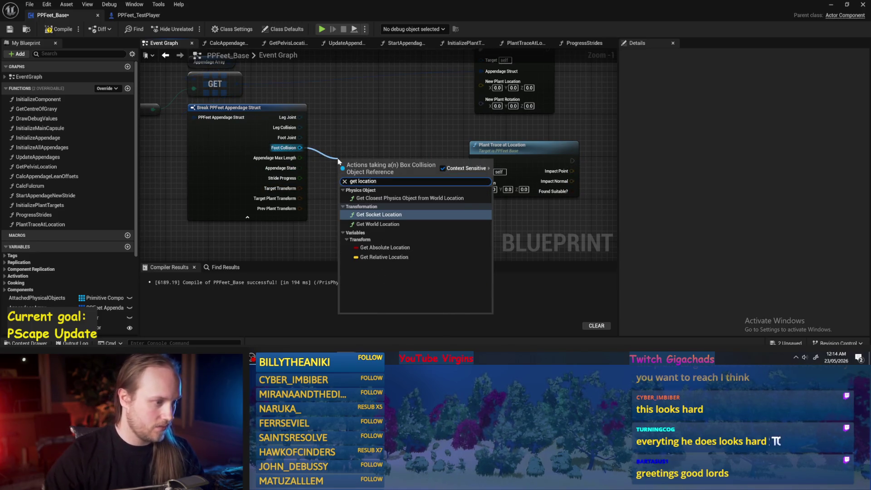
key(Escape)
drag(300, 148, 339, 155)
text(get location)
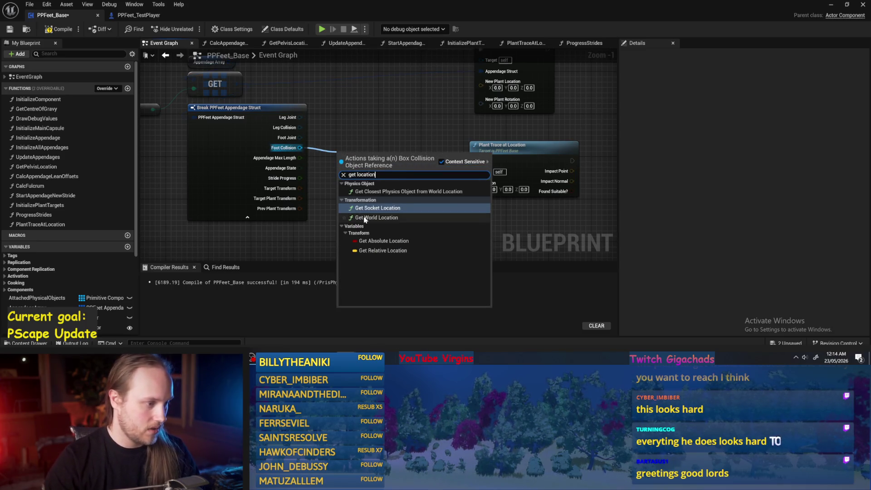
click(377, 218)
- Feed the foot's world location into a vector + (Add) node
drag(361, 171, 391, 186)
text(==)
key(Return)
click(387, 193)
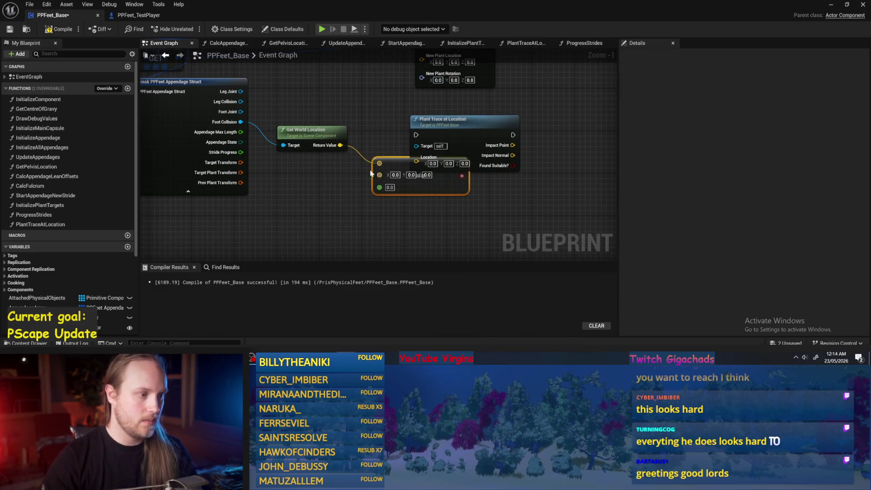
key(Delete)
mouse_move(340, 145)
mouse_down()
mouse_move(370, 184)
mouse_move(374, 179)
mouse_up()
text(+)
key(Return)
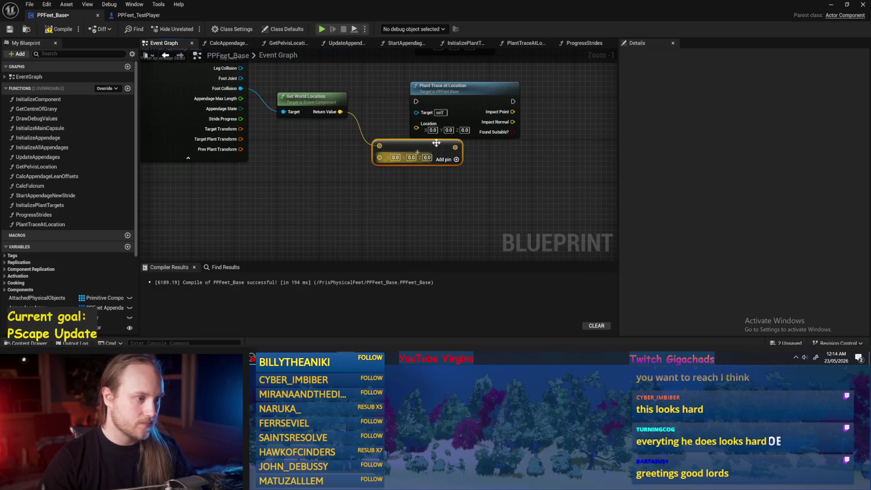
- Search the graph's action menu for random vector nodes
right_click(268, 208)
text(rado)
key(BackSpace)
key(BackSpace)
text(ndom vec)
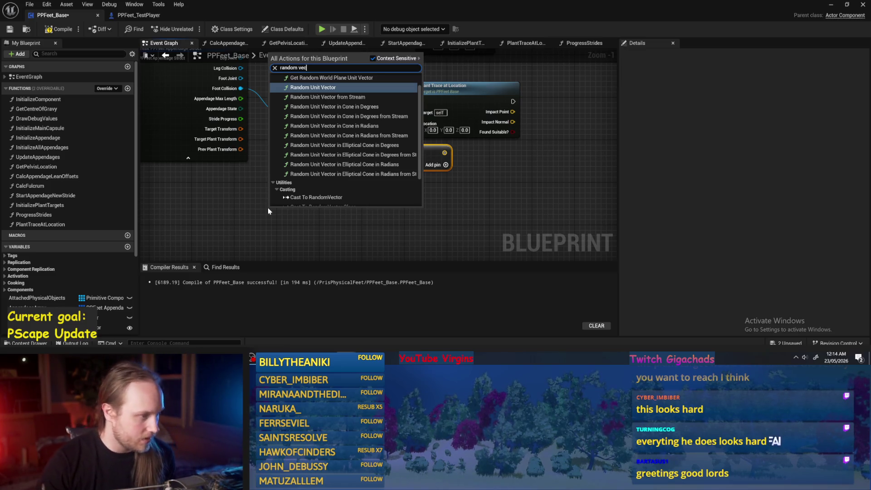
scroll(318, 140, up, 1)
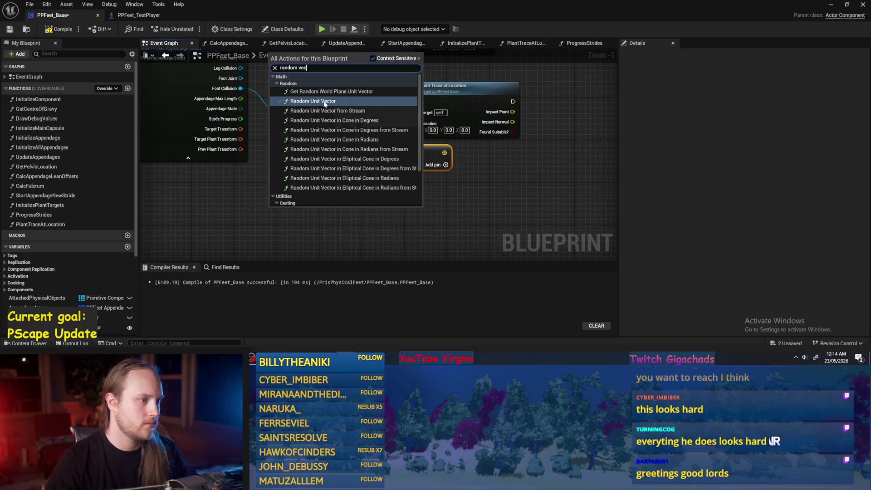
scroll(276, 130, down, 3)
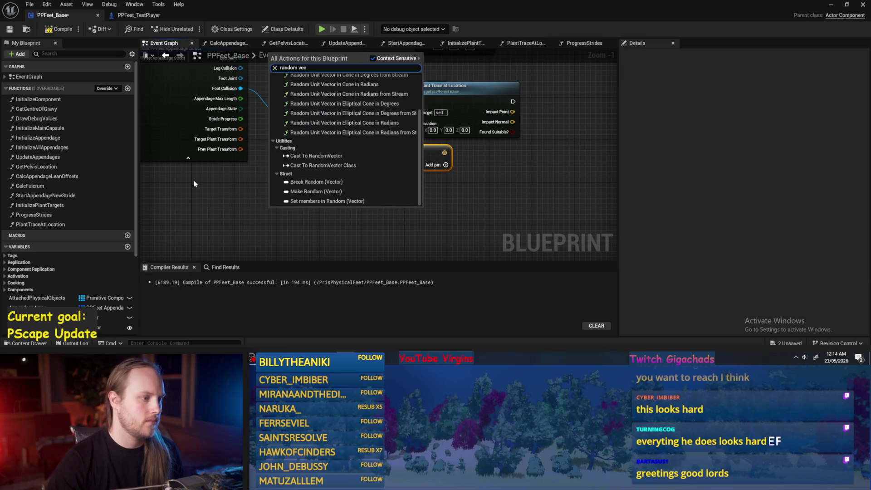
- Feed a Make Vector node into the Add node's second input
click(216, 192)
drag(369, 161, 300, 186)
text(make vec)
key(Return)
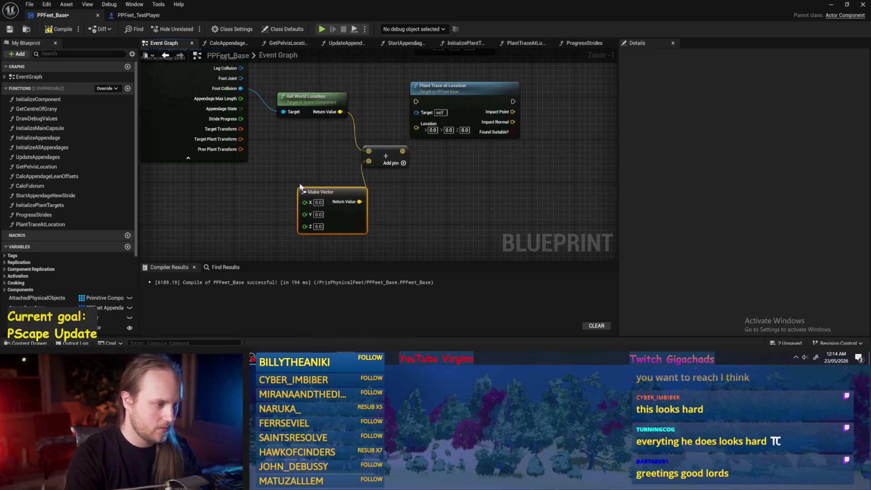
right_click(274, 148)
text(random flo)
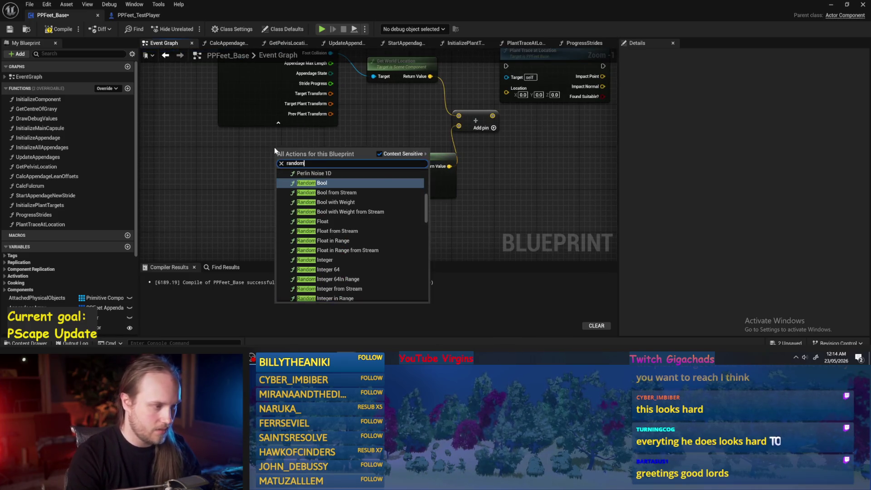
key(Return)
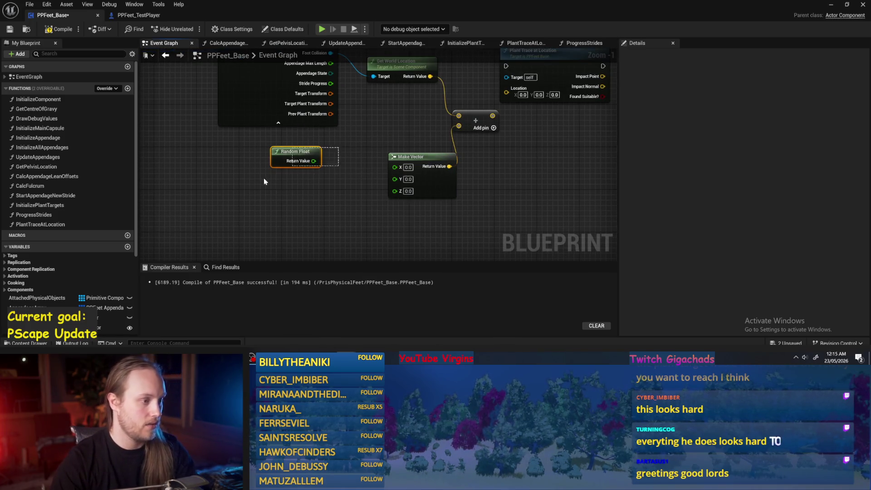
key(Delete)
- Drive Make Vector X and Y with Random Float in Range nodes from -50 to 50
right_click(272, 180)
text(rando)
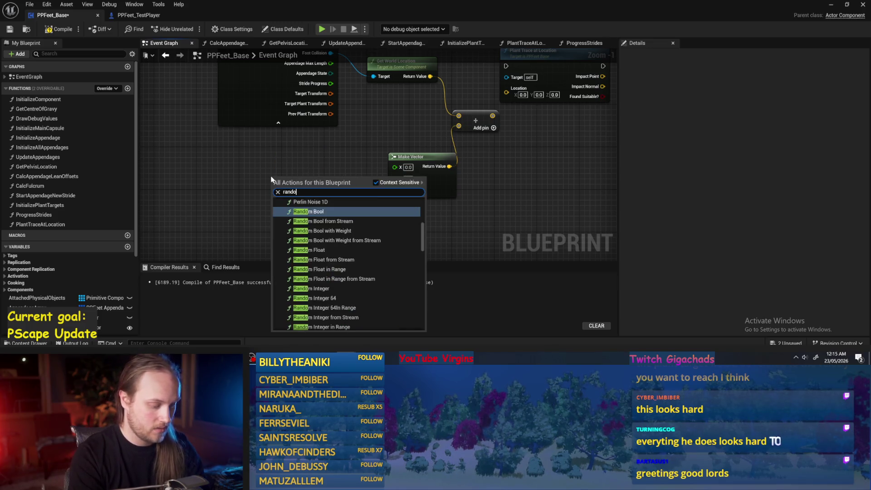
text(m flo)
key(Down)
key(Down)
key(Return)
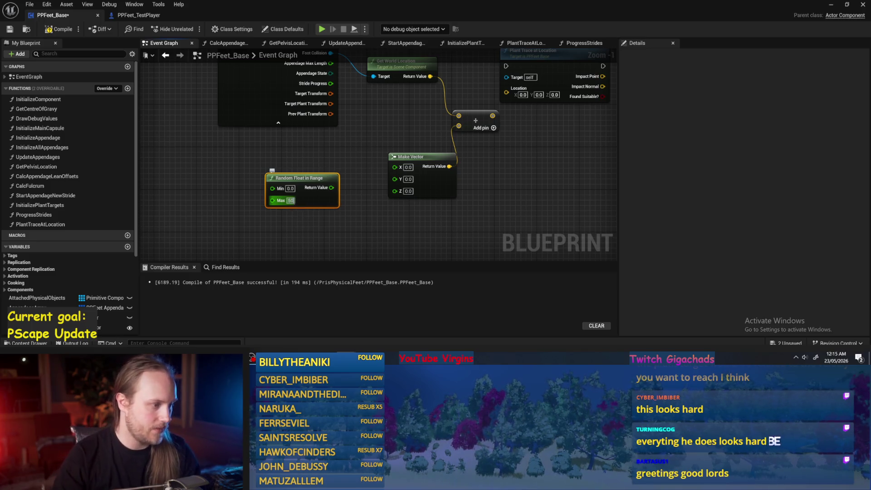
click(289, 188)
key(Return)
mouse_move(335, 188)
mouse_down()
mouse_move(397, 167)
mouse_move(324, 154)
mouse_up()
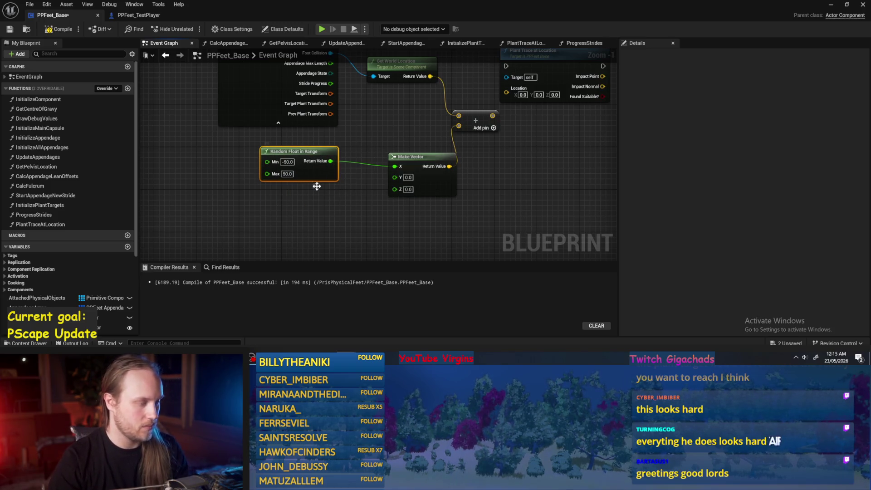
key(ctrl+c)
key(ctrl+v)
mouse_move(364, 225)
mouse_down()
mouse_move(408, 226)
mouse_move(395, 177)
mouse_up()
- Chain Plant Trace at Location's execution into Start Appendage New Stride
drag(422, 208, 392, 232)
mouse_move(460, 100)
mouse_down()
mouse_move(403, 162)
mouse_move(383, 128)
mouse_move(535, 115)
mouse_up()
click(389, 120)
drag(318, 200, 329, 98)
drag(386, 113, 455, 113)
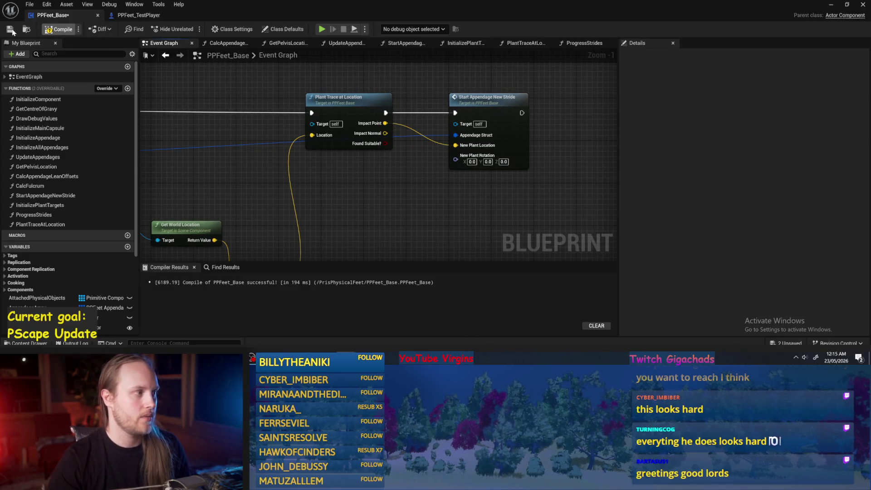
- Compile, then split the New Plant Rotation pin into X, Y and Z
click(12, 32)
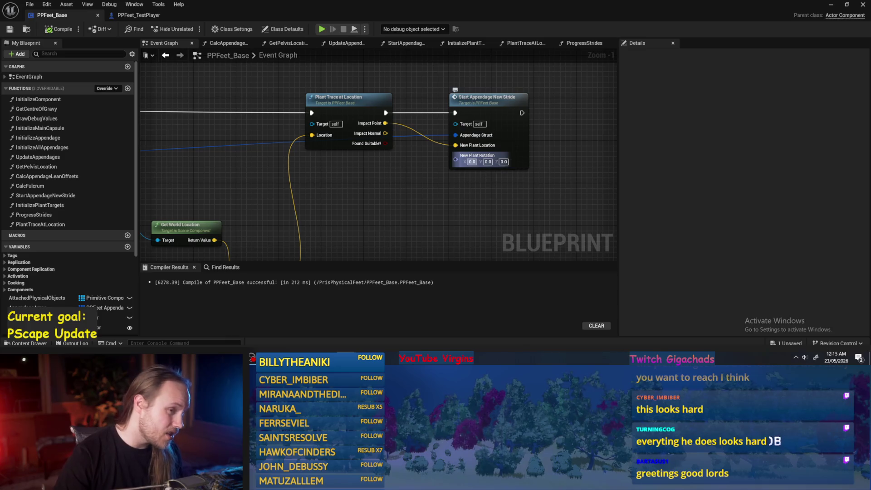
scroll(415, 184, down, 1)
scroll(448, 125, up, 1)
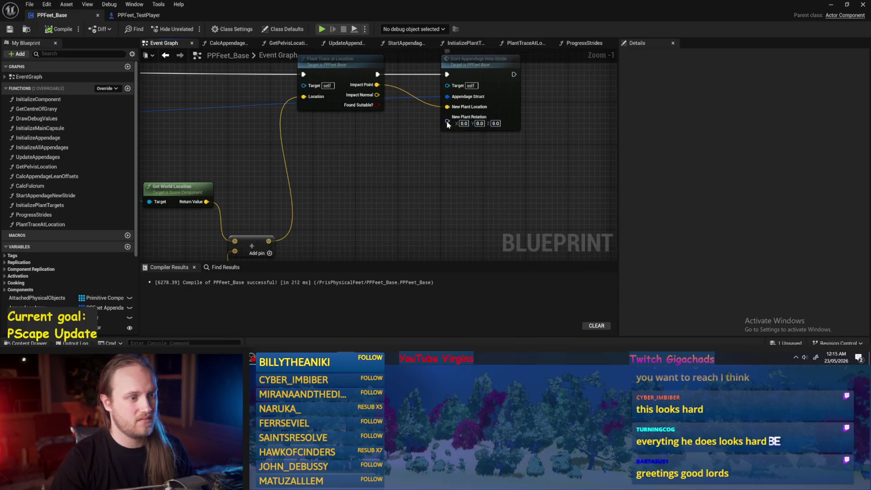
right_click(448, 125)
click(470, 155)
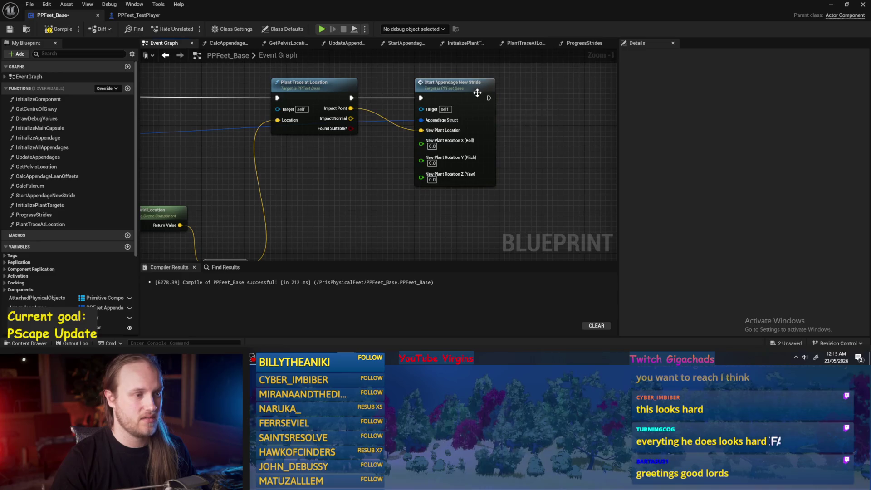
drag(478, 93, 517, 93)
click(379, 184)
mouse_move(379, 185)
mouse_down()
mouse_move(413, 175)
mouse_move(372, 176)
mouse_up()
click(63, 30)
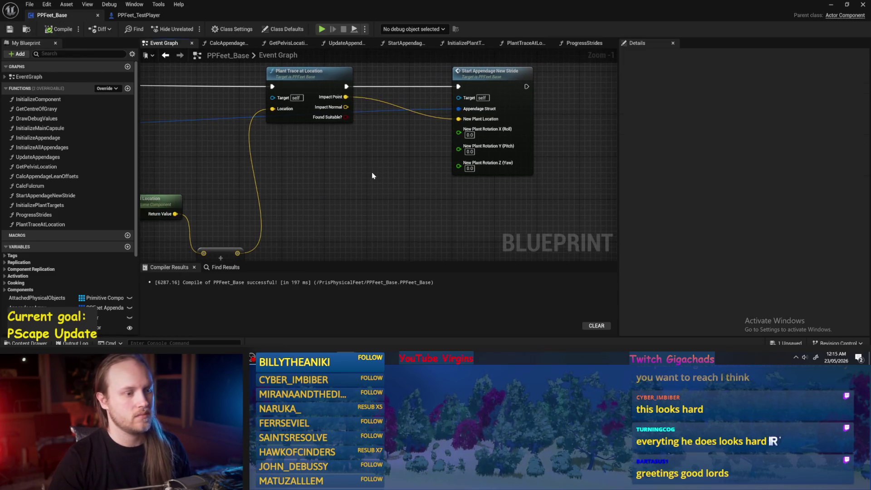
- Wire a Random Float in Range of -10 to 10 into the rotation's Z (Yaw)
scroll(449, 170, up, 1)
right_click(311, 196)
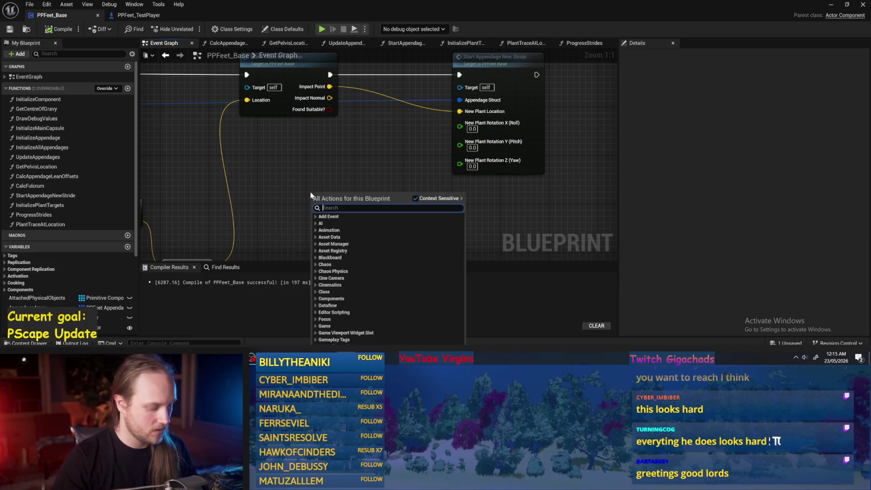
text(random range)
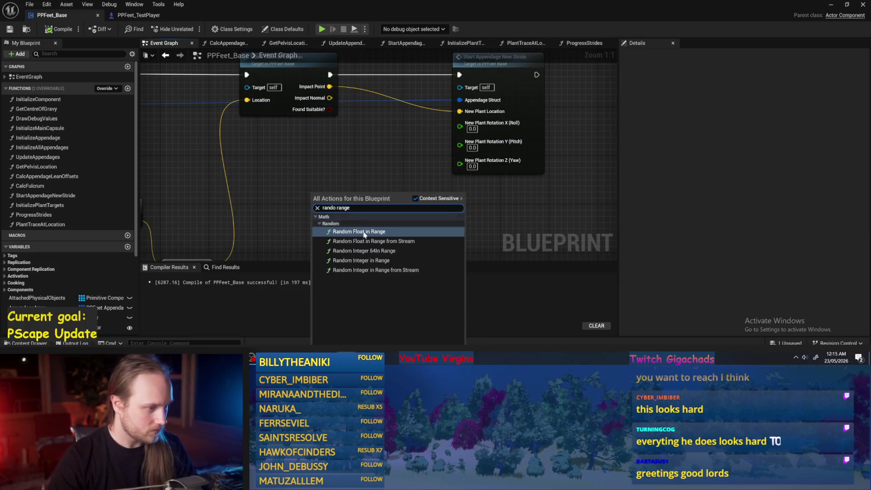
click(359, 226)
click(334, 209)
text(-10)
click(335, 222)
text(10)
click(379, 244)
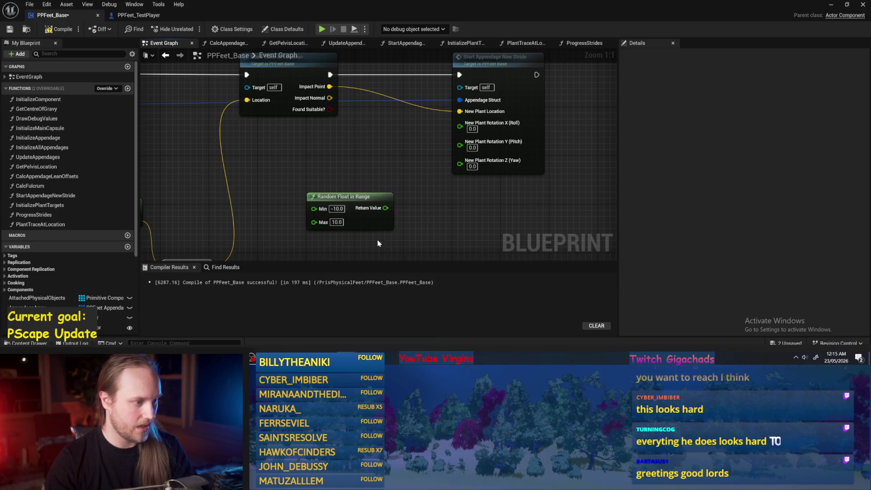
mouse_move(386, 207)
mouse_down()
mouse_move(460, 161)
mouse_move(397, 184)
mouse_up()
- Recompile the blueprint and check the yaw random node
click(410, 134)
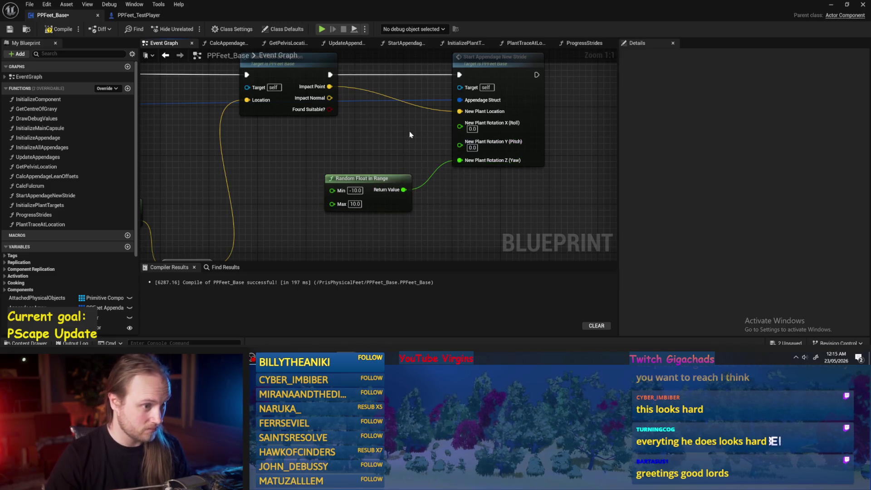
click(54, 30)
scroll(382, 150, down, 2)
click(331, 156)
scroll(388, 147, up, 2)
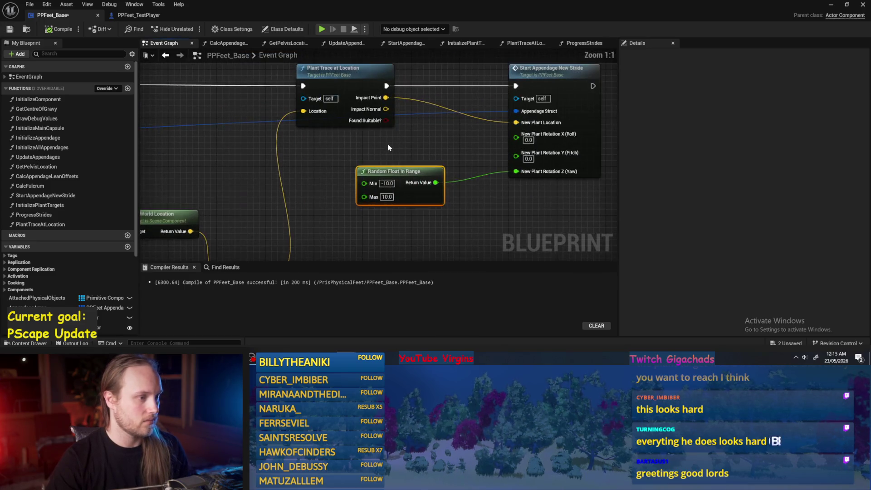
click(389, 147)
scroll(356, 156, down, 3)
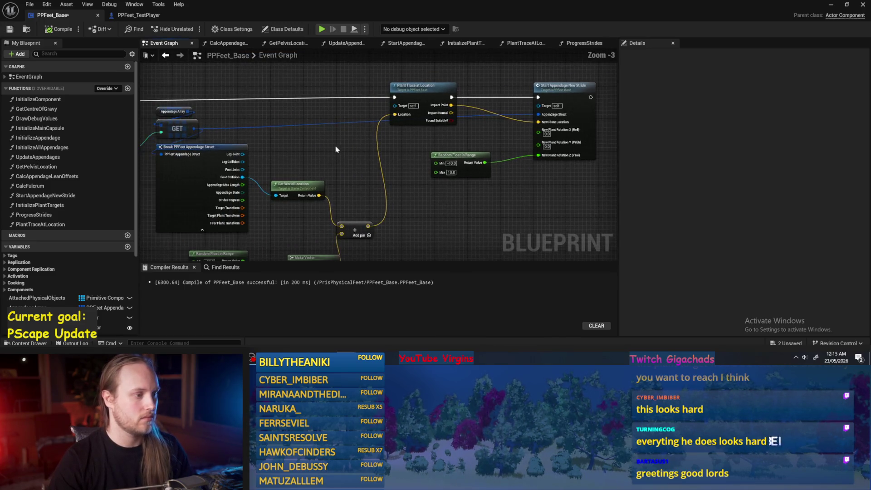
- Set the plant line trace's Draw Debug Type to For Duration, then compile and save
double_click(372, 118)
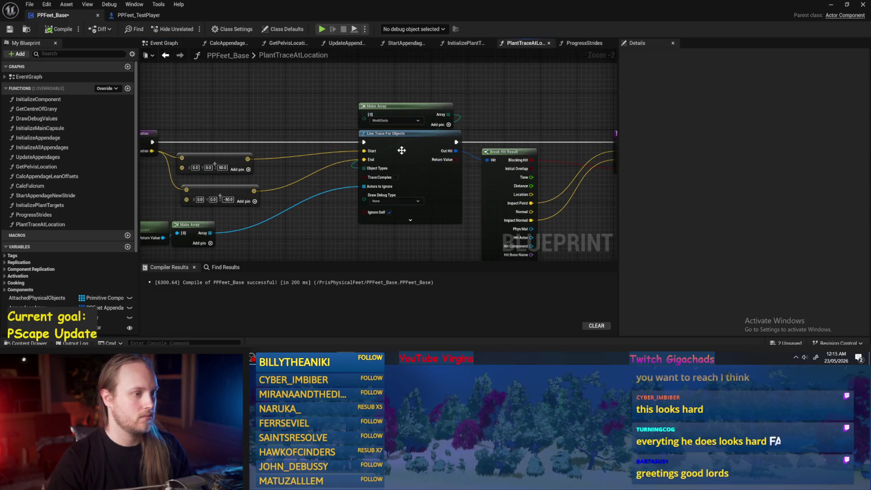
click(393, 201)
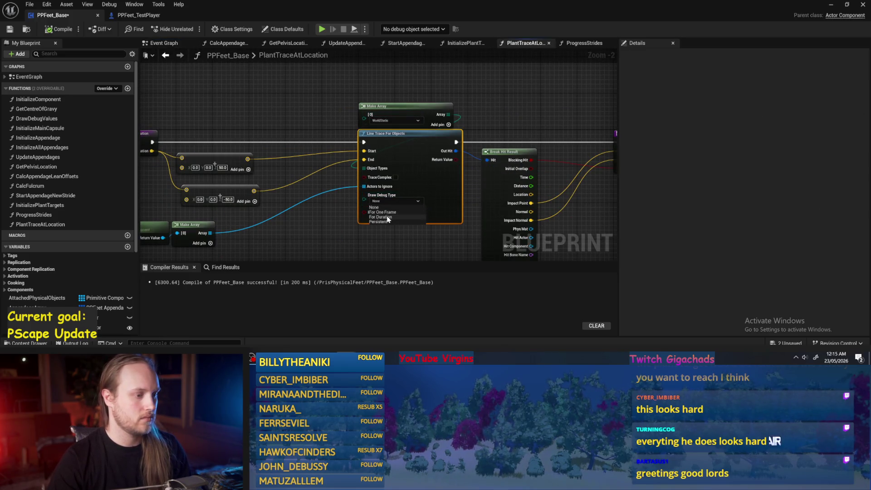
click(382, 217)
click(9, 29)
click(161, 42)
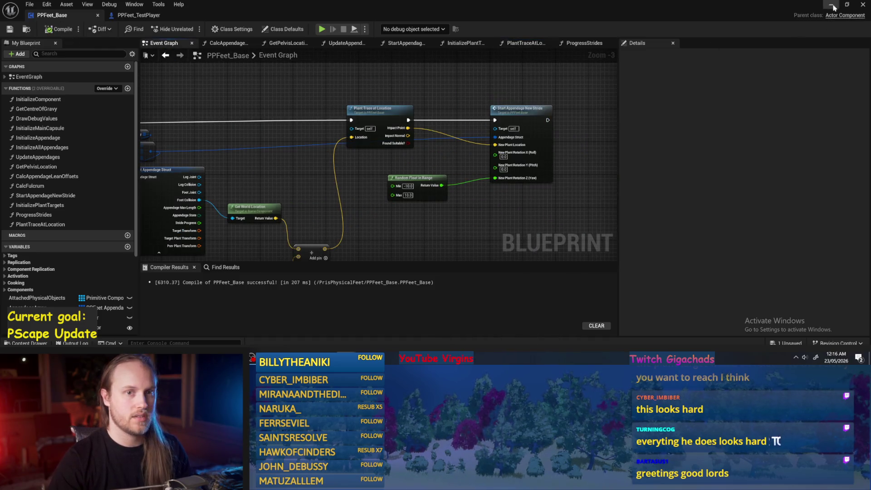
- Play the test level, stop it, and reopen the PPFeet_Base blueprint
click(832, 6)
click(189, 29)
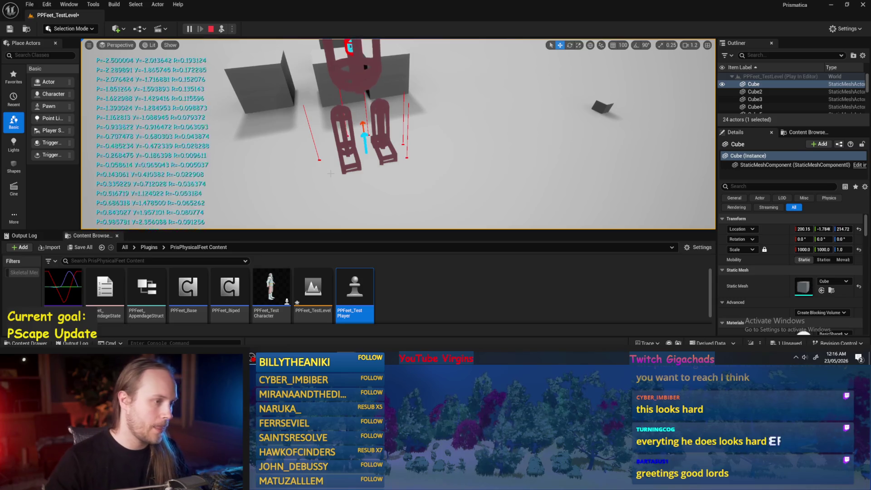
key(ctrl+s)
key(Escape)
double_click(188, 291)
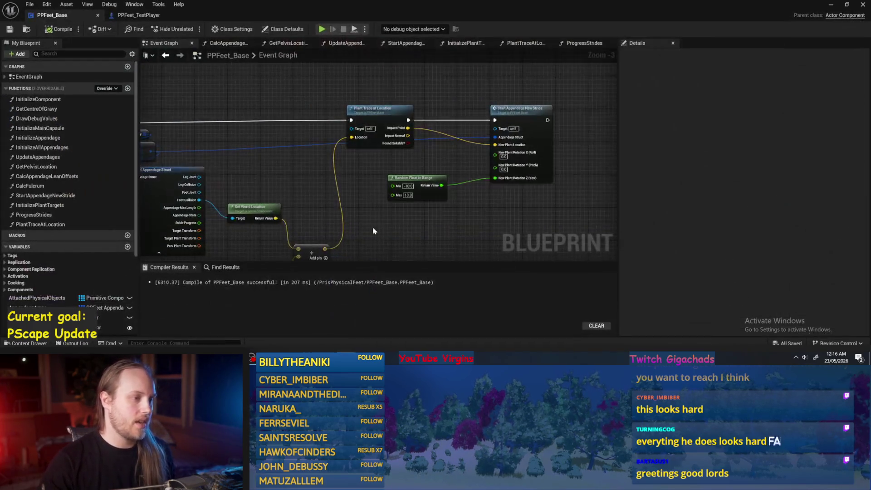
mouse_move(260, 131)
mouse_down()
mouse_move(462, 120)
mouse_move(484, 98)
mouse_move(400, 105)
mouse_up()
click(516, 119)
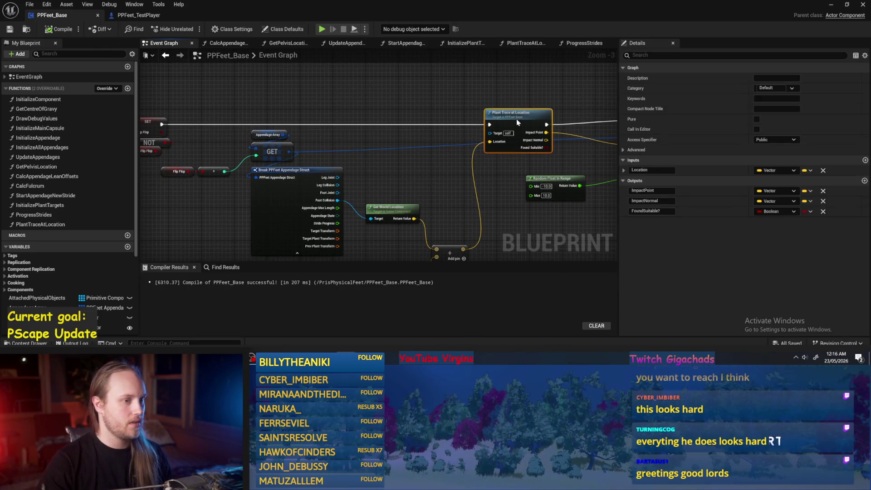
drag(516, 119, 435, 119)
drag(555, 114, 554, 118)
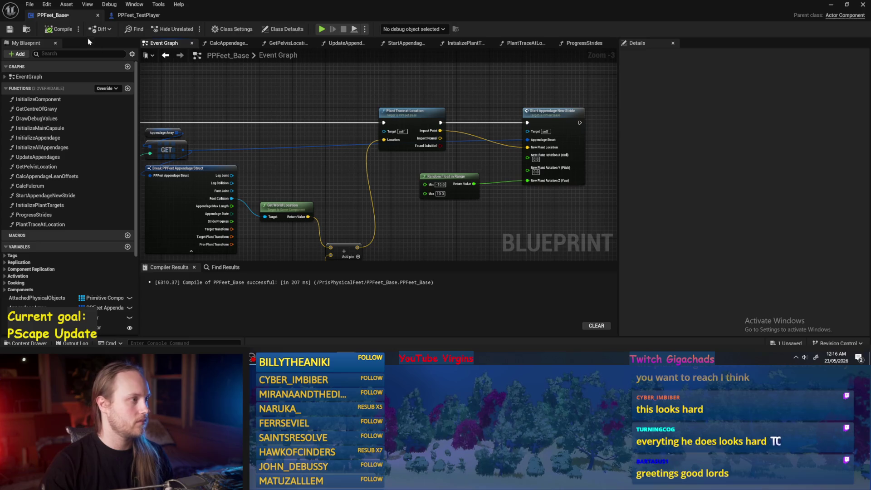
key(F7)
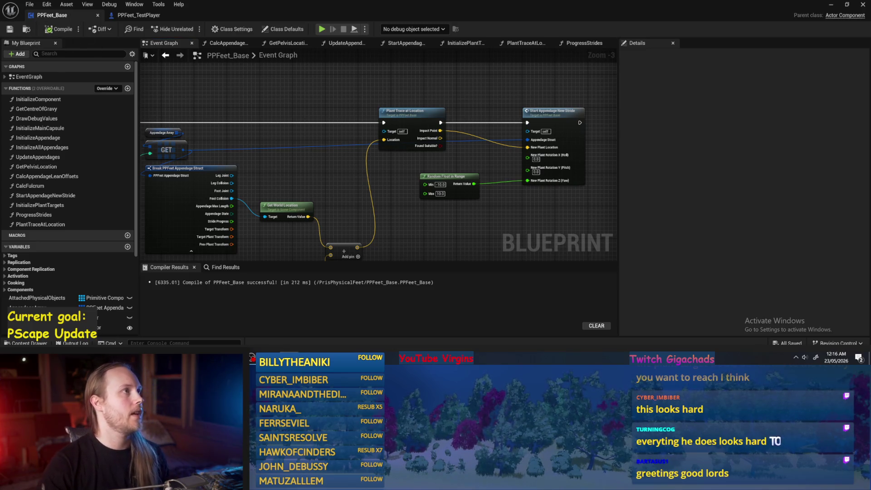
mouse_move(361, 249)
mouse_down()
mouse_move(407, 194)
mouse_move(473, 149)
mouse_up()
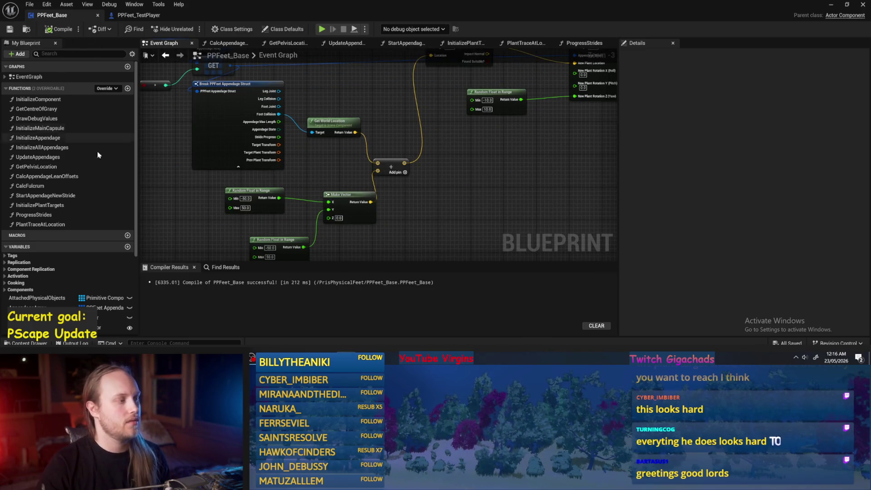
double_click(25, 217)
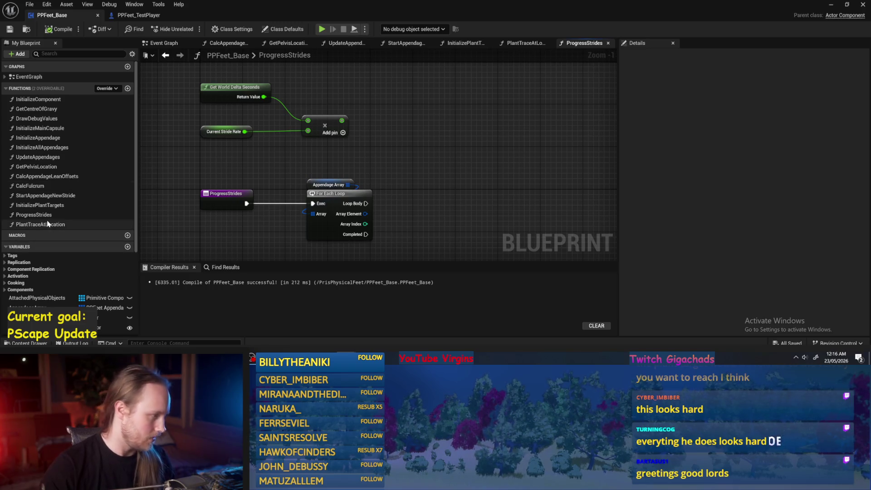
click(160, 43)
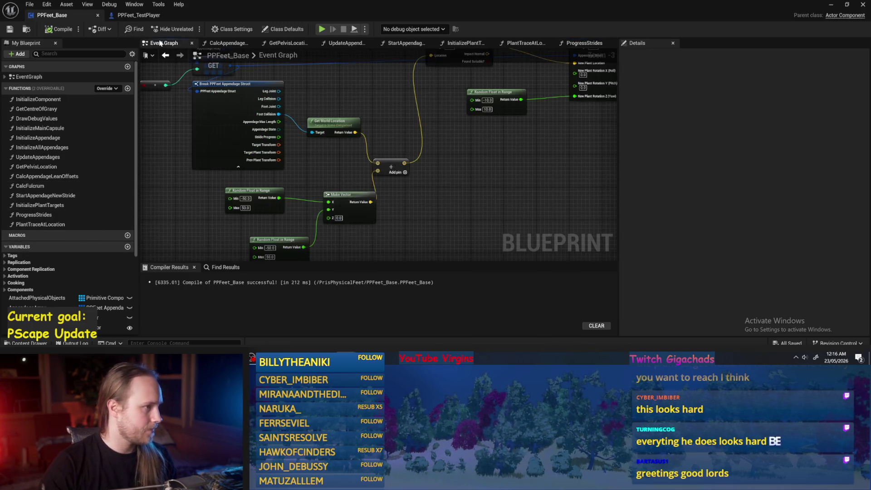
scroll(385, 195, up, 3)
drag(394, 137, 431, 133)
double_click(431, 134)
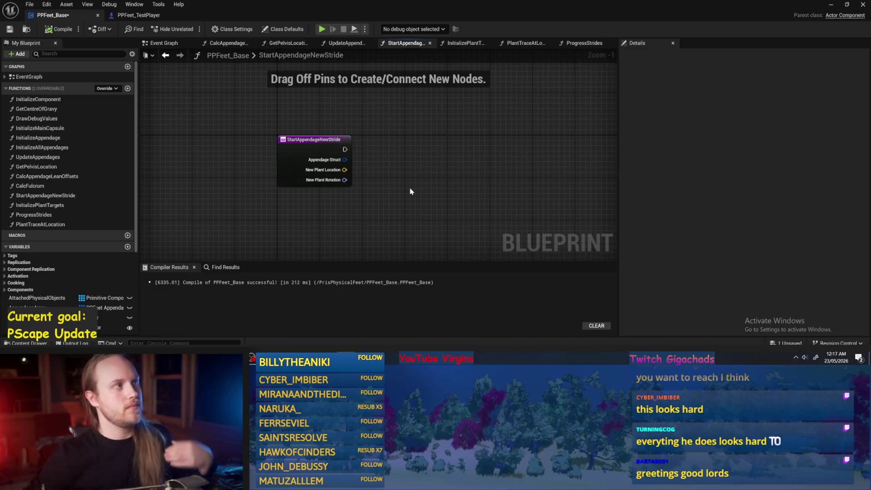
- Zoom into the StartAppendageNewStride graph and save the blueprint
scroll(358, 189, up, 1)
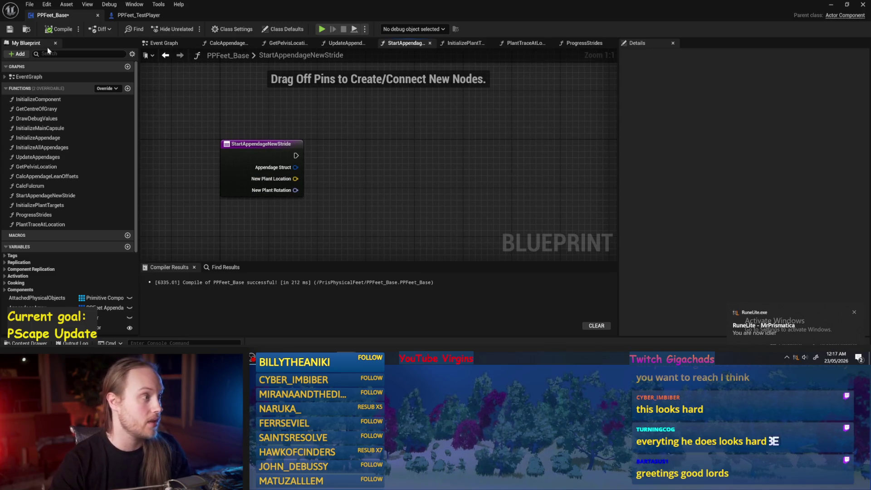
click(8, 31)
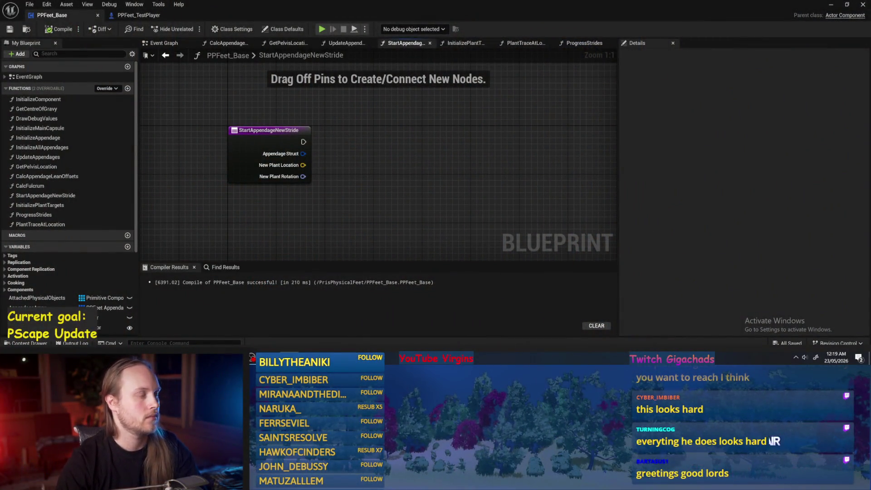
drag(341, 143, 317, 177)
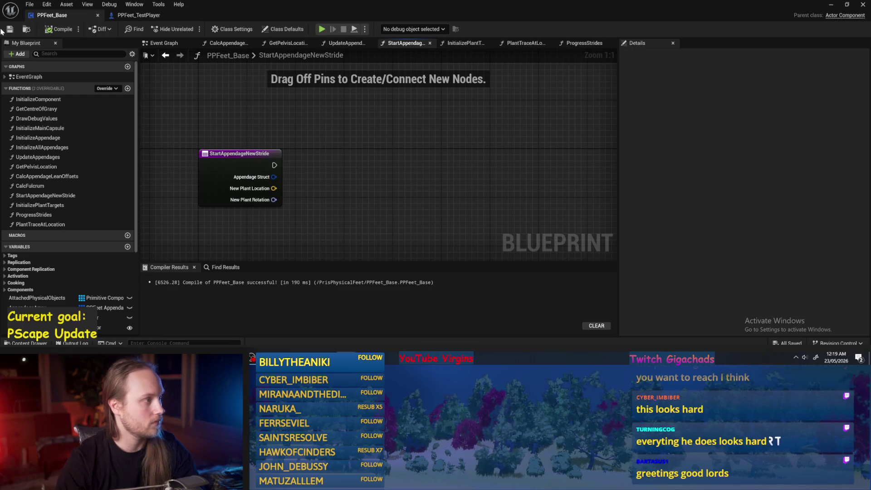
- In the entry node's Details, rename inputs to NewPlantLocationEstimate and NewPlantRotationEstimate, then compile and save
mouse_move(387, 222)
mouse_down()
mouse_move(306, 150)
mouse_move(321, 171)
mouse_up()
click(262, 176)
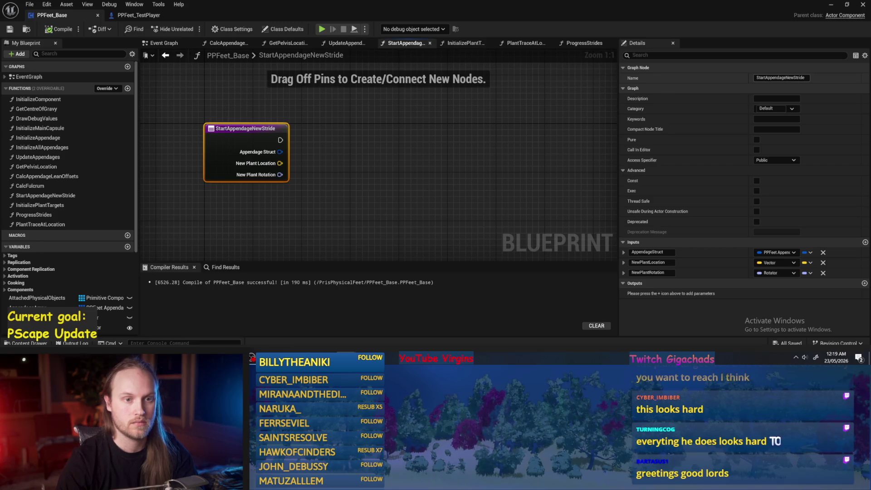
click(651, 262)
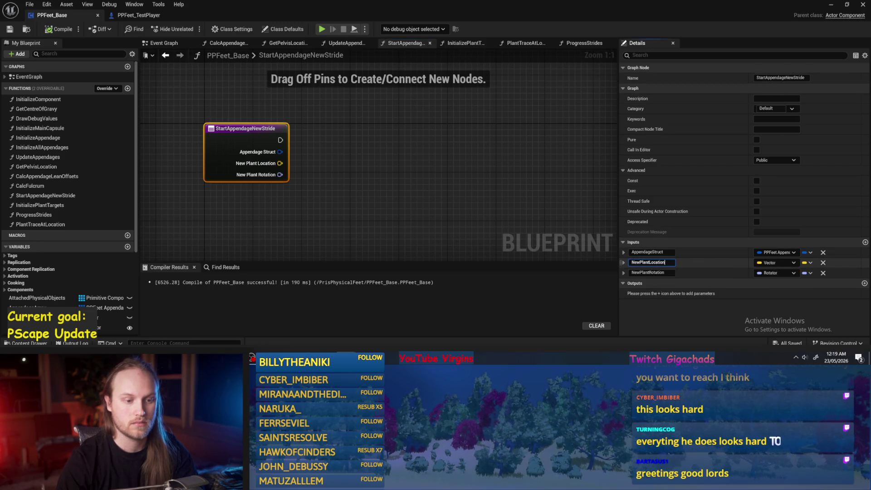
text(Estimate)
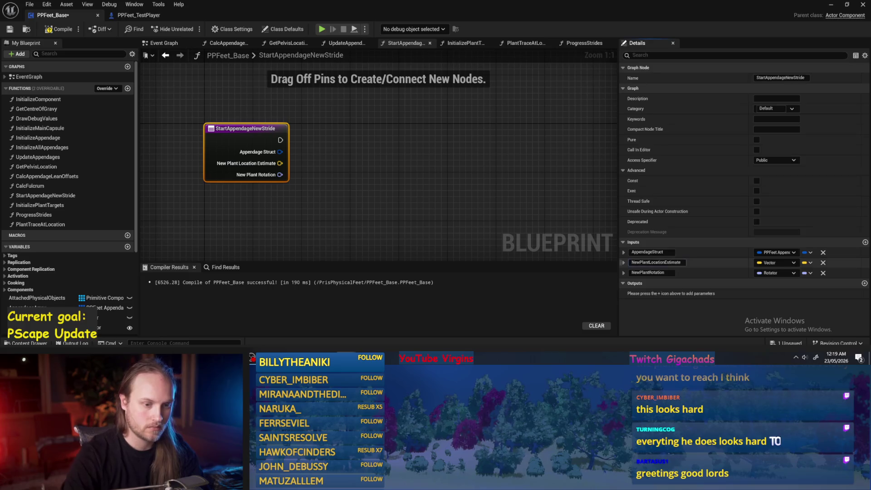
key(Tab)
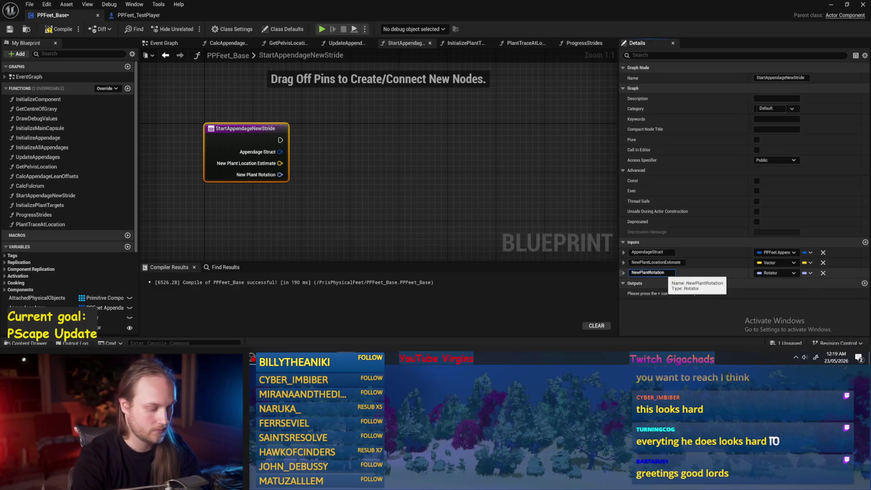
text(Estimate)
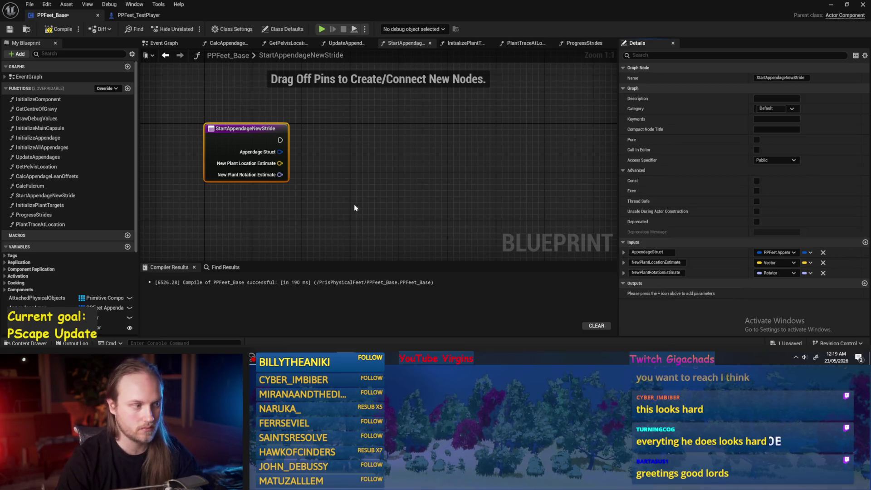
click(374, 196)
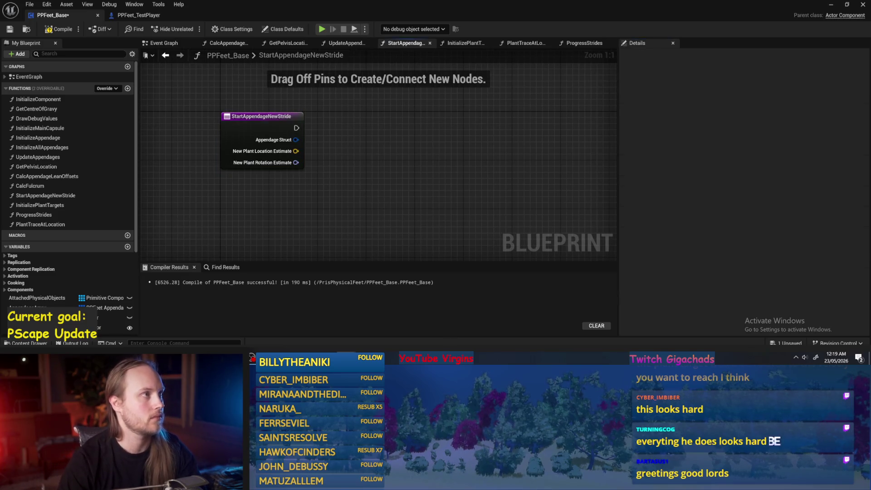
drag(352, 114, 391, 162)
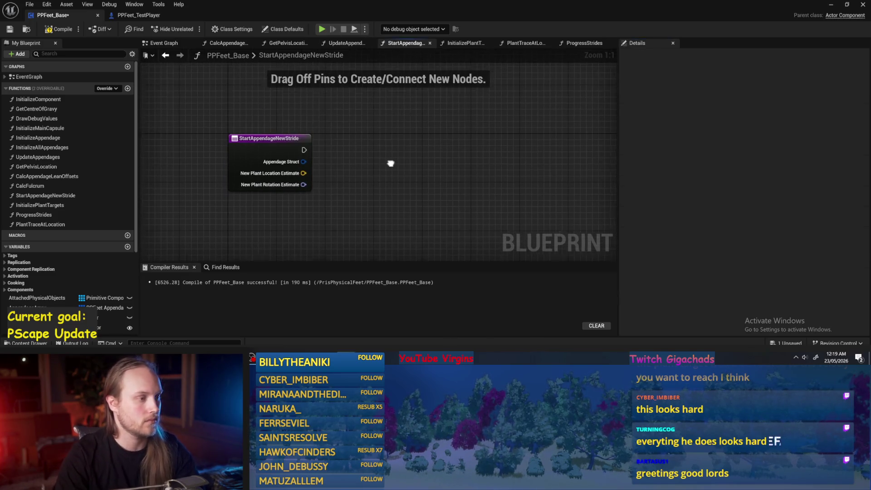
click(3, 32)
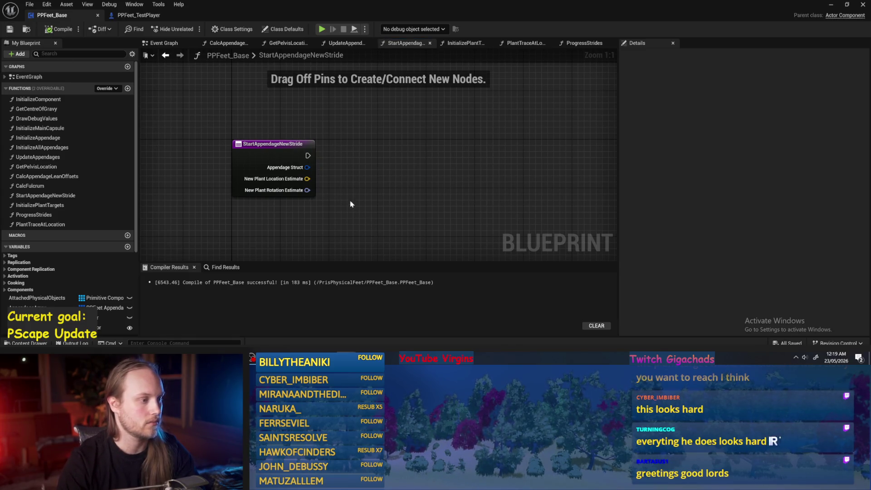
drag(351, 203, 333, 207)
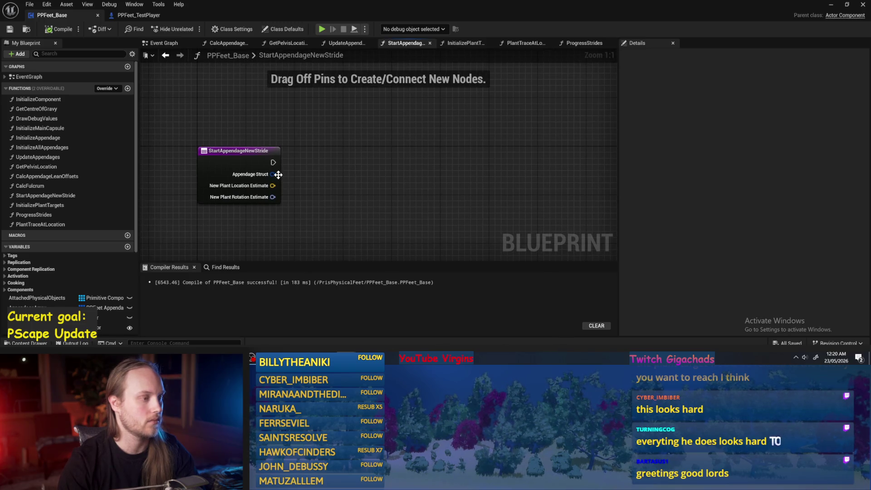
mouse_move(296, 176)
mouse_down()
mouse_move(382, 174)
mouse_move(233, 171)
mouse_move(345, 178)
mouse_move(330, 172)
mouse_up()
- Try a Break PPFeet Appendage Struct node off the struct pin, then delete it
click(317, 166)
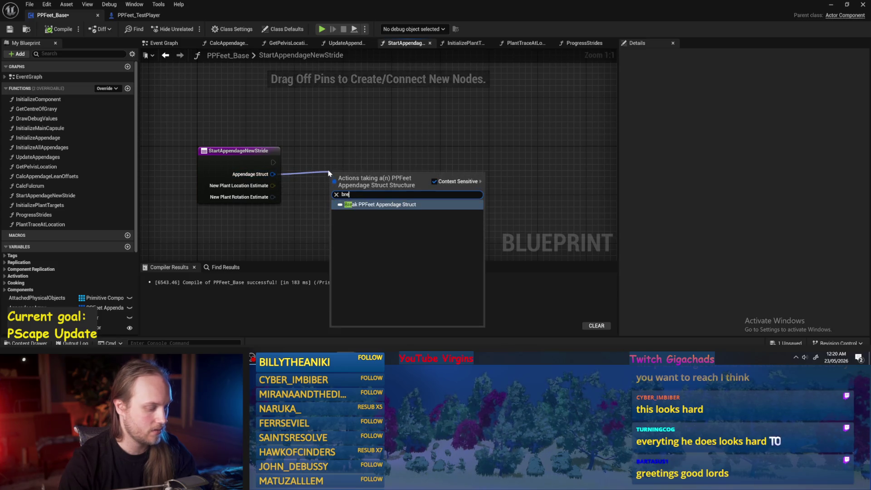
click(380, 204)
click(380, 208)
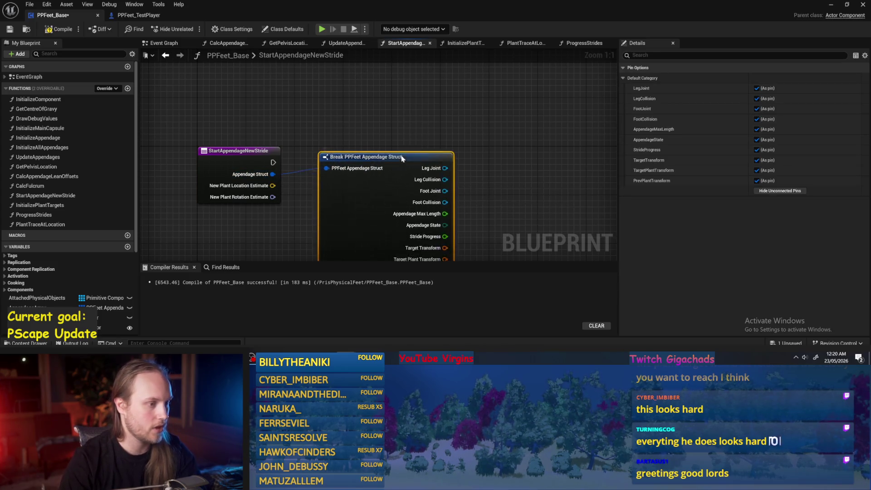
scroll(496, 210, down, 2)
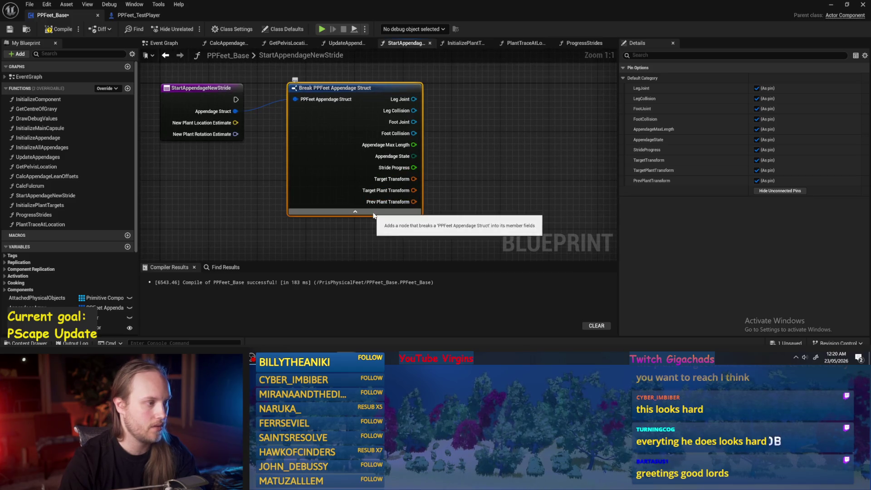
key(Delete)
- Select the entry node and begin renaming NewPlantLocationEstimate toward a Transform name
scroll(320, 162, up, 2)
click(226, 116)
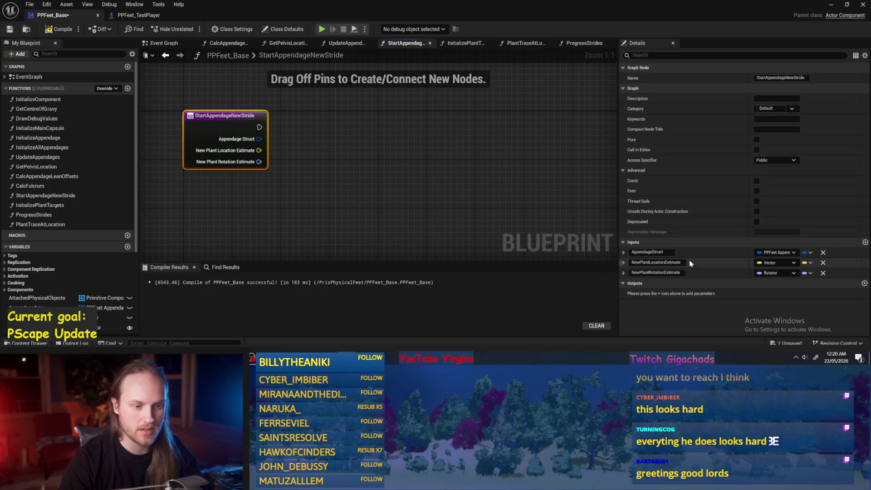
drag(650, 262, 669, 263)
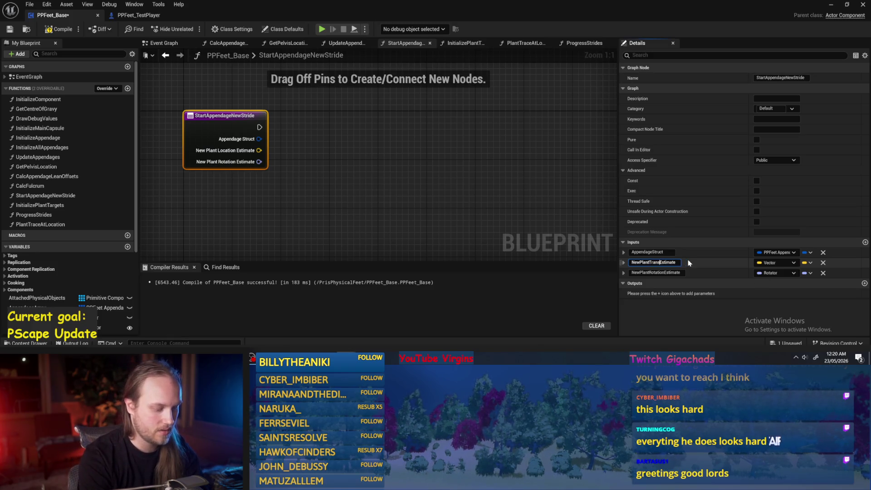
text(form)
- Name the input NewPlantTransformEstimate, make it a Transform, and remove NewPlantRotationEstimate
key(Return)
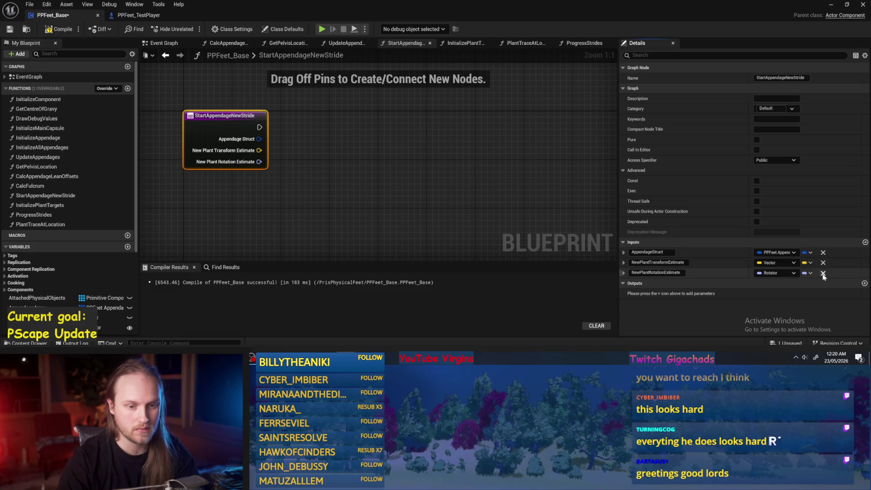
click(824, 272)
click(9, 29)
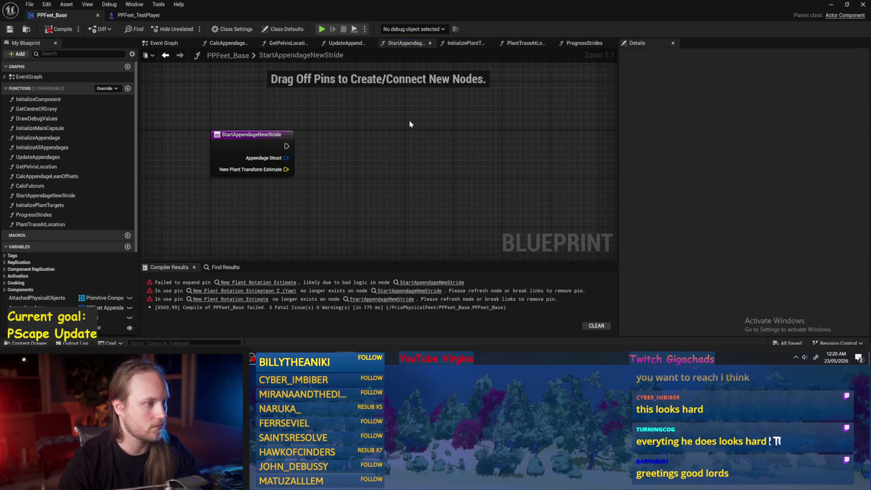
click(252, 135)
click(810, 263)
click(803, 275)
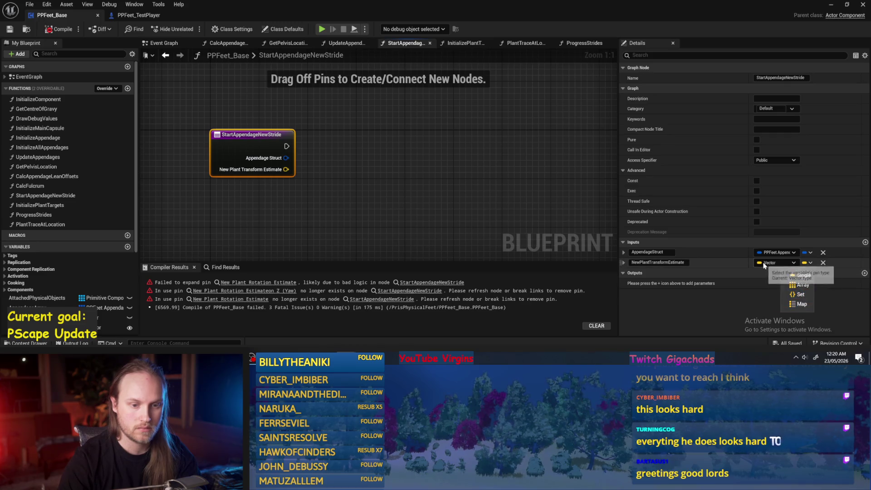
click(794, 263)
click(774, 194)
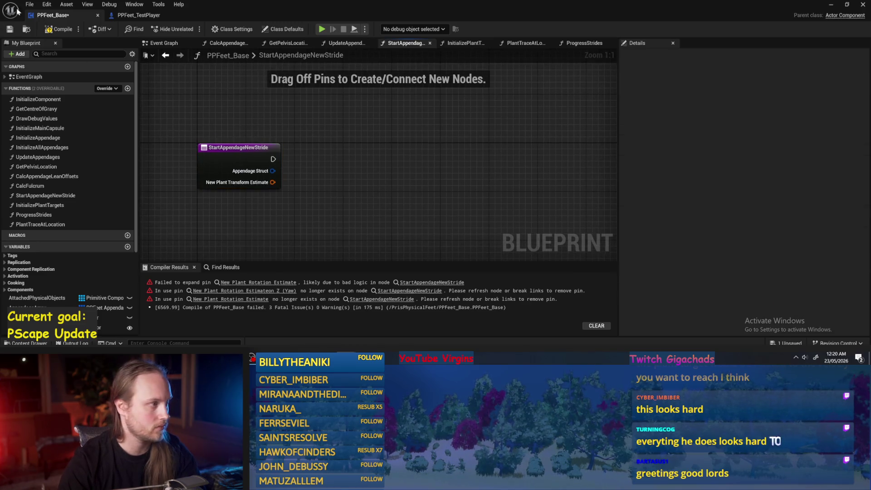
click(266, 282)
- Refresh the Start Appendage New Stride call, dropping its orphaned rotation pin, and shift it right
alt+click(329, 183)
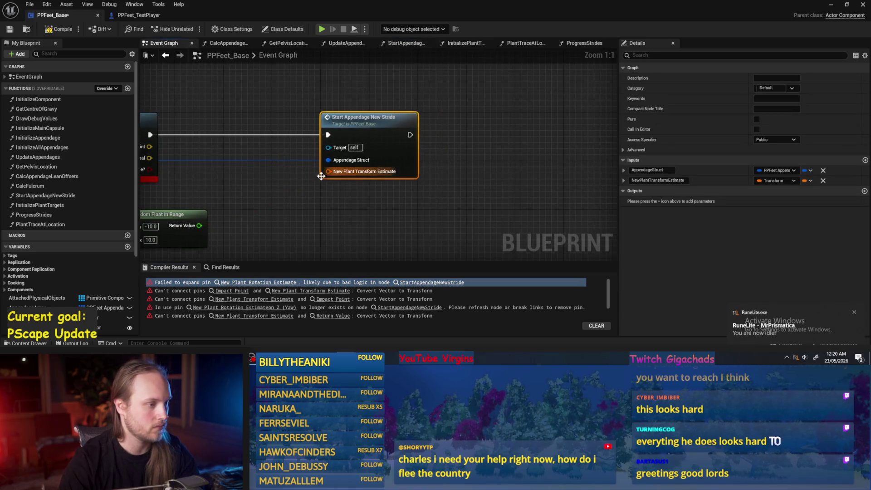
scroll(318, 175, down, 2)
click(309, 181)
drag(309, 181, 370, 167)
scroll(391, 162, up, 1)
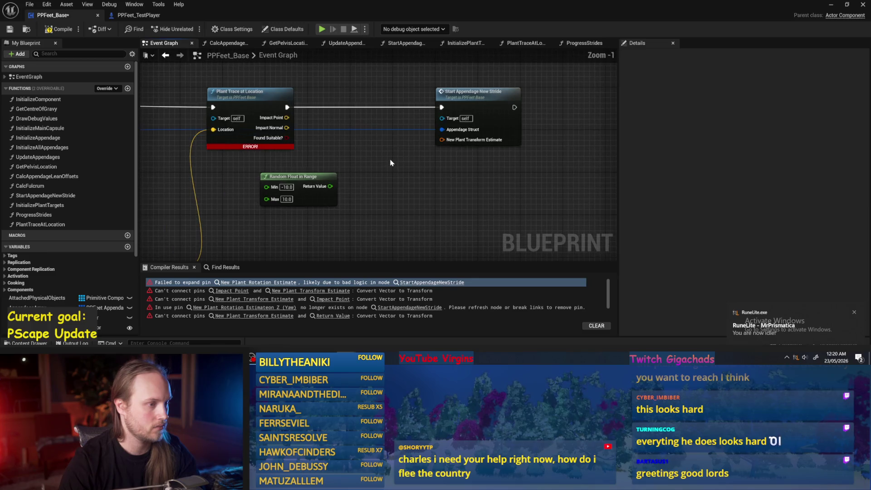
mouse_move(498, 107)
mouse_down()
mouse_move(574, 107)
mouse_move(568, 113)
mouse_up()
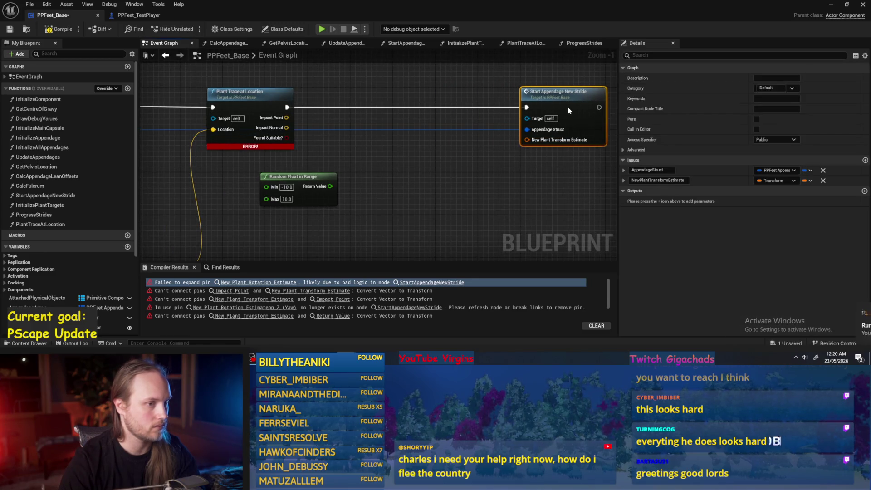
click(401, 98)
mouse_move(401, 98)
mouse_down()
mouse_move(370, 110)
mouse_move(362, 92)
mouse_up()
- Recompile, tuck Random Float in Range under Plant Trace, and save the blueprint
click(59, 29)
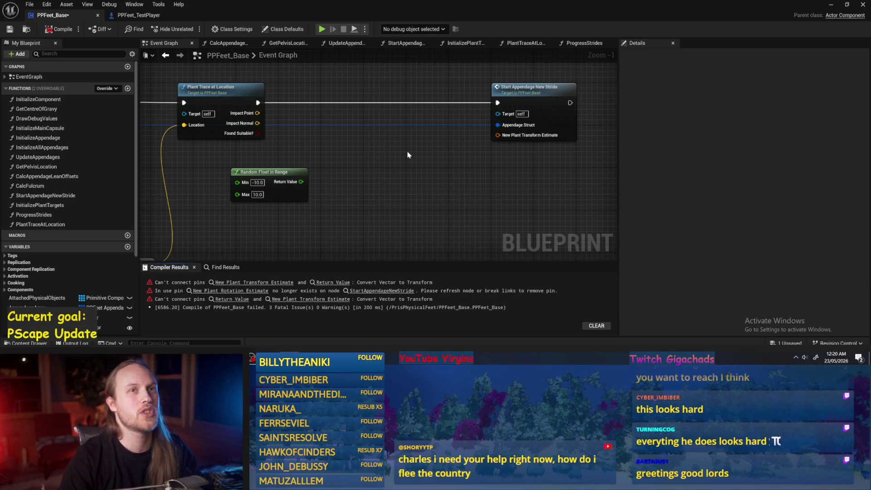
drag(396, 130, 408, 148)
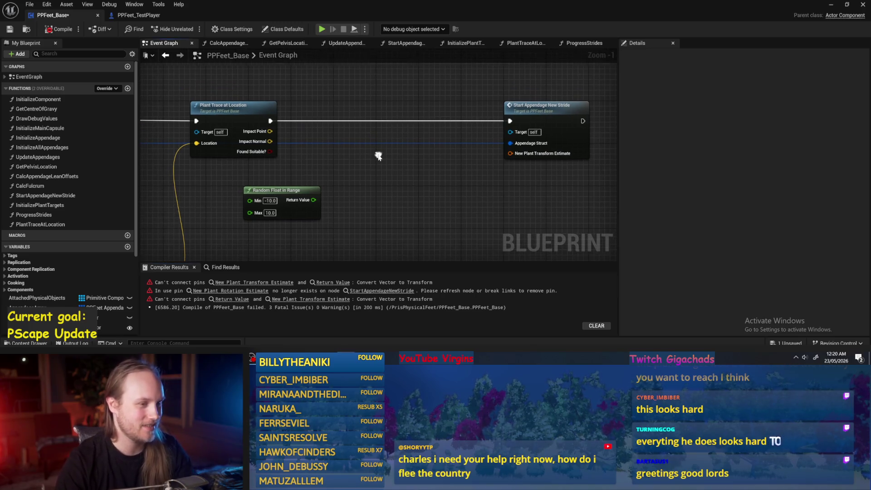
drag(301, 192, 259, 176)
click(353, 173)
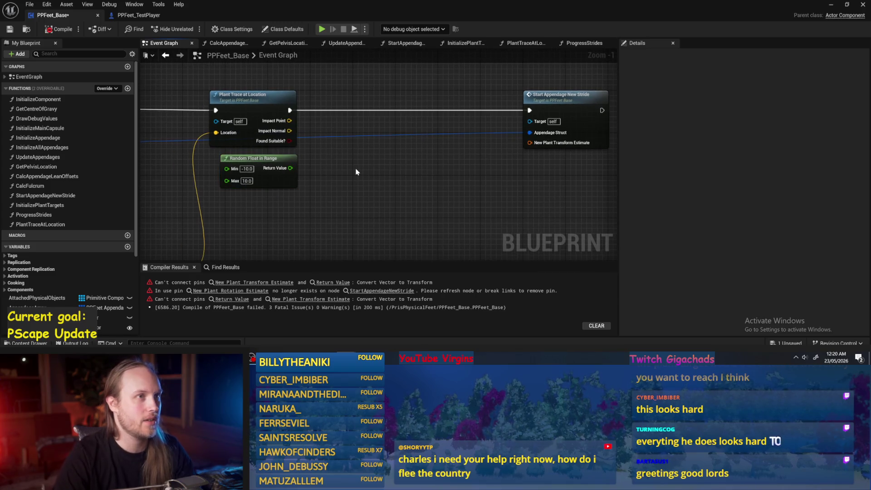
click(55, 30)
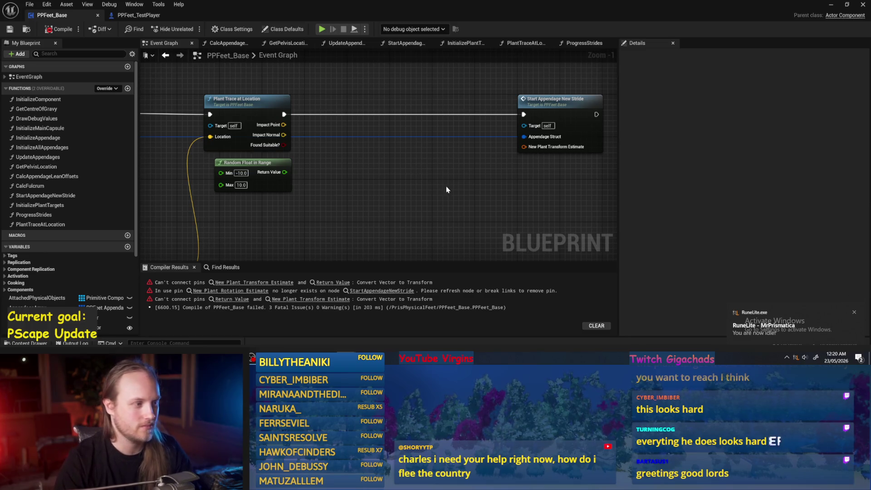
- Try a transform node off Impact Point, then delete the unwanted Make Transform from Axes
mouse_move(263, 123)
mouse_down()
mouse_move(402, 167)
mouse_move(427, 132)
mouse_up()
drag(503, 144, 423, 141)
text(make transform)
key(Return)
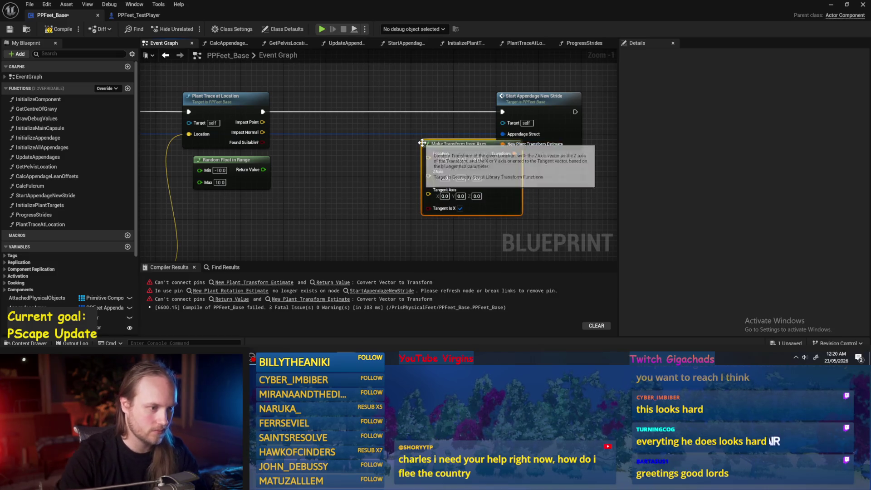
key(Delete)
- Add Make Transform into New Plant Transform Estimate, wire Impact Point to Location, and tidy nodes
mouse_move(503, 144)
mouse_down()
mouse_move(473, 157)
mouse_move(417, 144)
mouse_up()
text(make transform)
key(Return)
drag(262, 122, 418, 154)
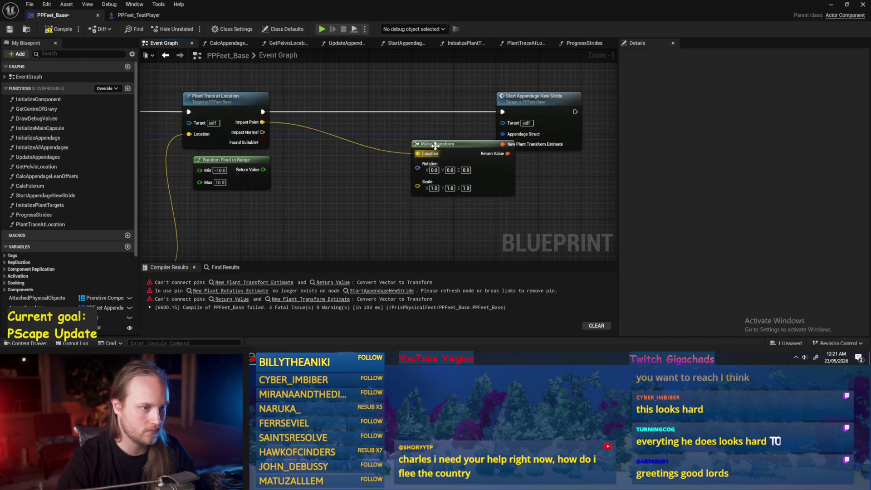
mouse_move(477, 84)
mouse_down()
mouse_move(504, 87)
mouse_move(516, 99)
mouse_up()
click(452, 88)
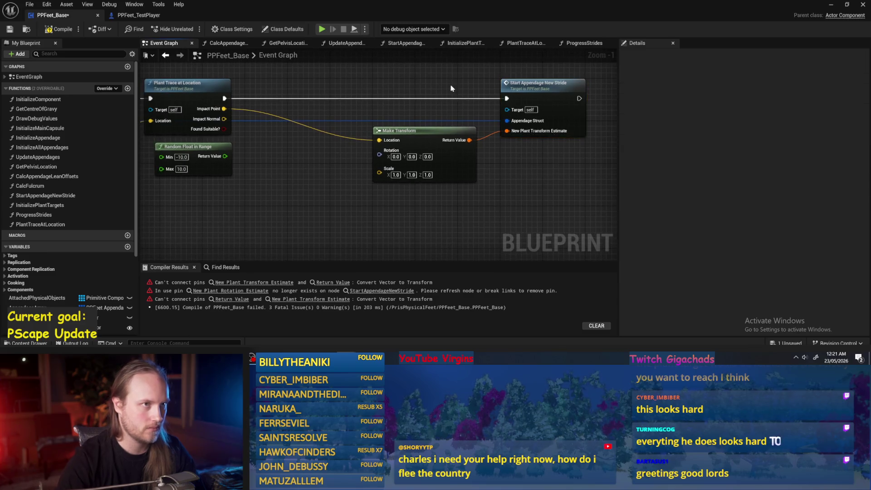
drag(459, 172, 463, 177)
click(431, 220)
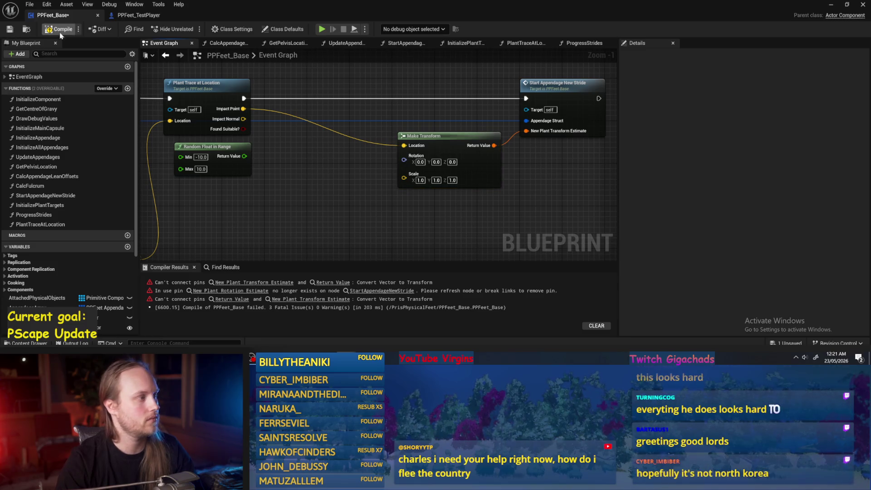
- Save, then browse rotation nodes from Impact Normal without adding any
click(8, 30)
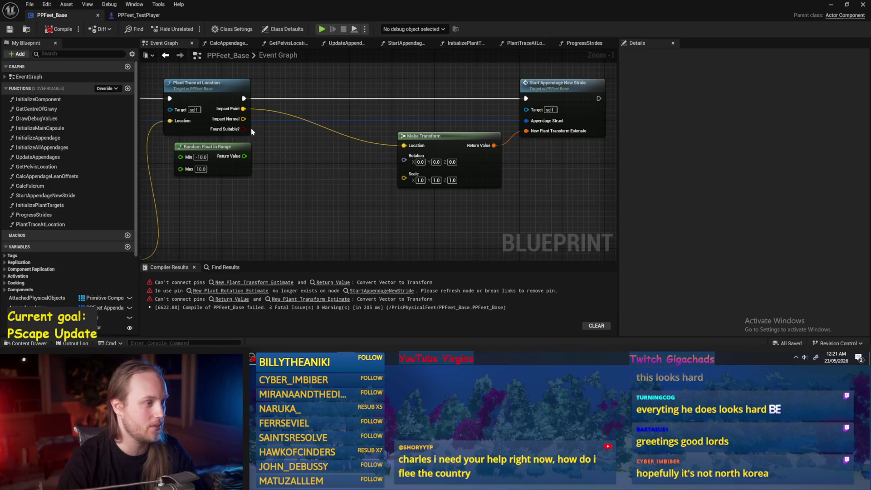
scroll(253, 133, up, 1)
drag(241, 117, 309, 170)
text(rotat)
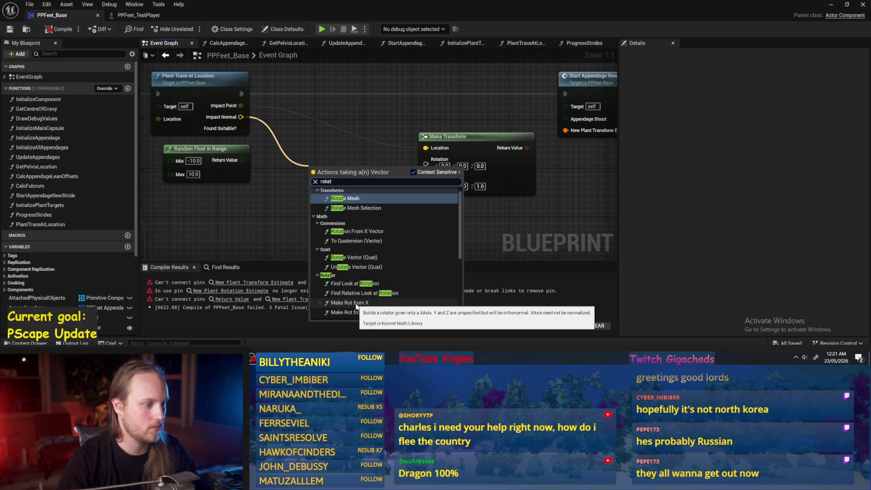
scroll(357, 307, down, 1)
scroll(357, 308, down, 2)
scroll(356, 308, up, 3)
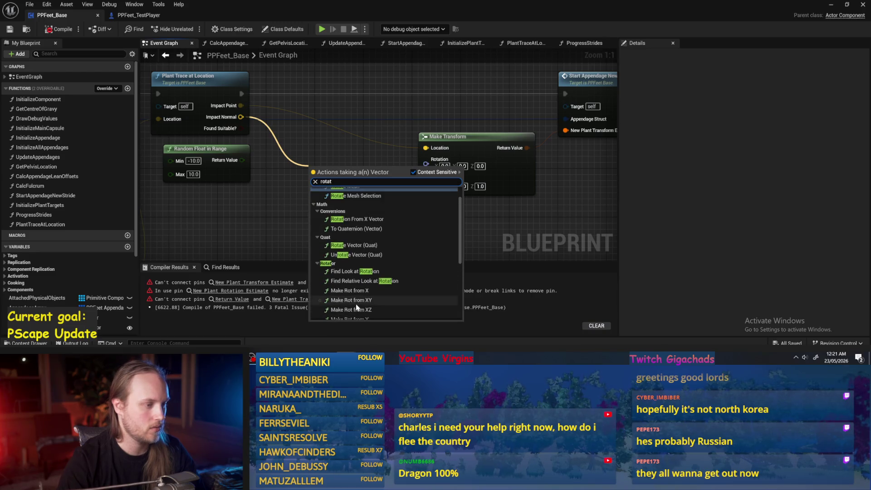
click(466, 199)
- Recompile and open the StartAppendageNewStride function graph from its call node
drag(617, 180, 476, 201)
click(47, 34)
double_click(504, 143)
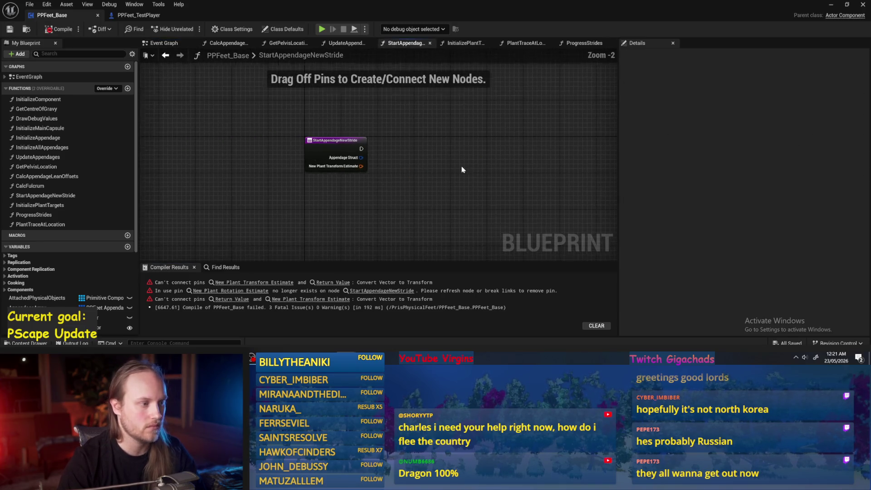
click(46, 30)
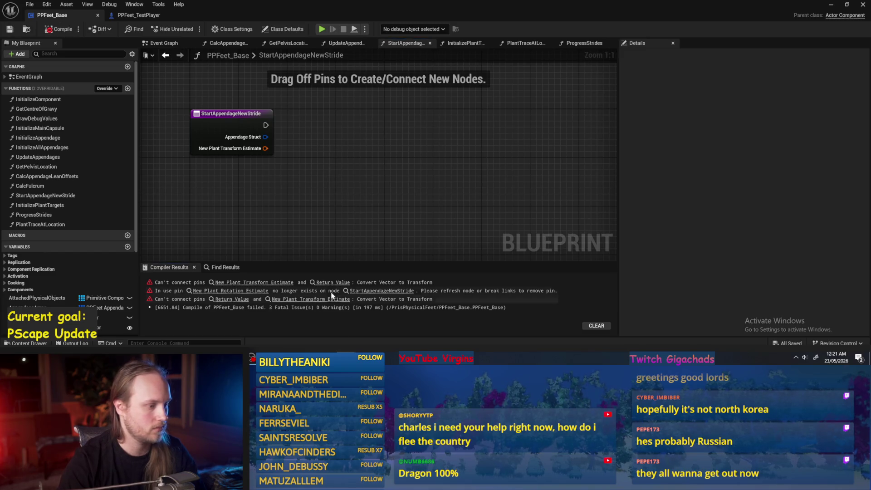
- At the InitializePlantTargets error, drop the stale rotation pin and delete Get World Location/Rotation
click(270, 283)
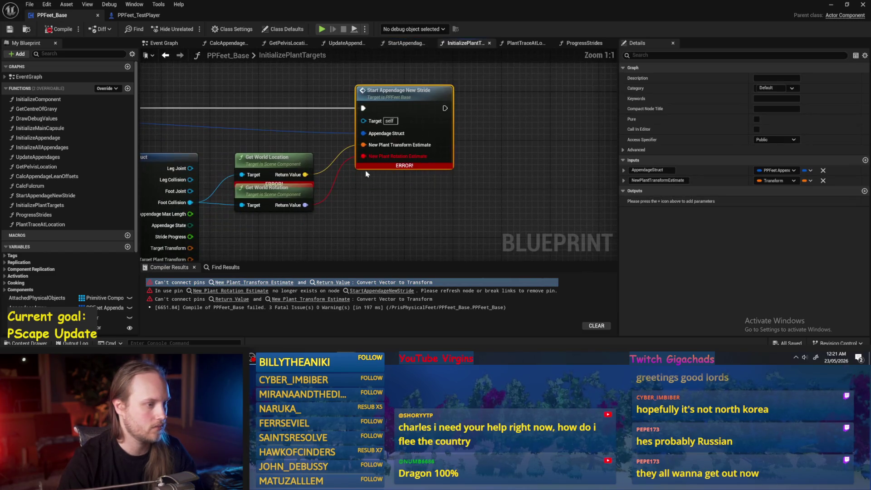
alt+click(363, 154)
scroll(355, 200, up, 2)
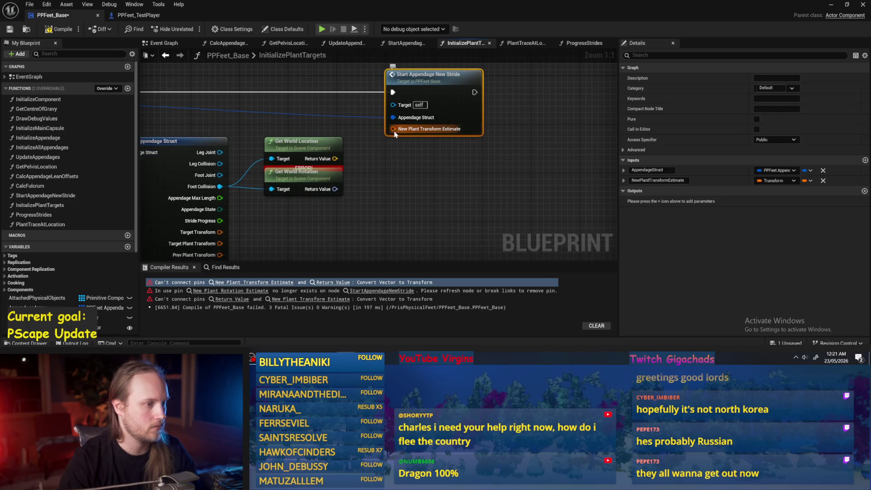
drag(306, 182, 307, 188)
drag(371, 195, 398, 184)
mouse_move(395, 136)
mouse_down()
mouse_move(267, 179)
mouse_move(311, 172)
mouse_up()
key(Delete)
- Wire Foot Collision's Get World Transform into New Plant Transform Estimate, then compile and save
text(get transd)
key(BackSpace)
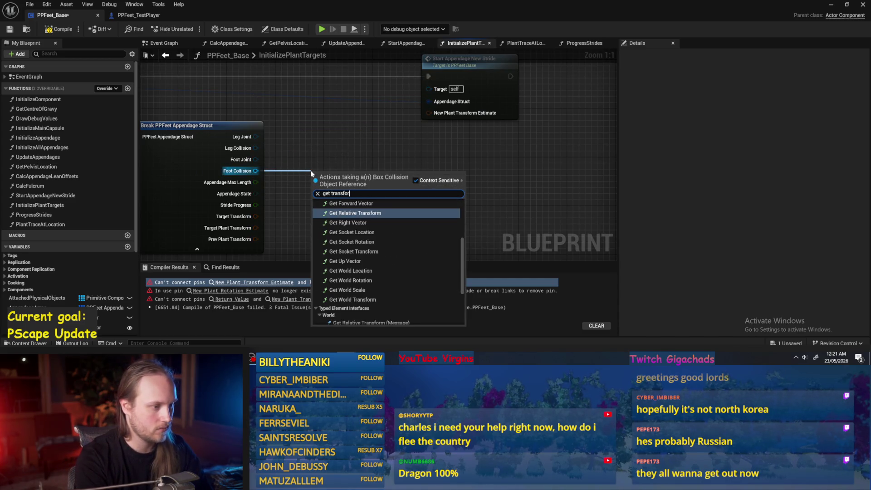
click(353, 299)
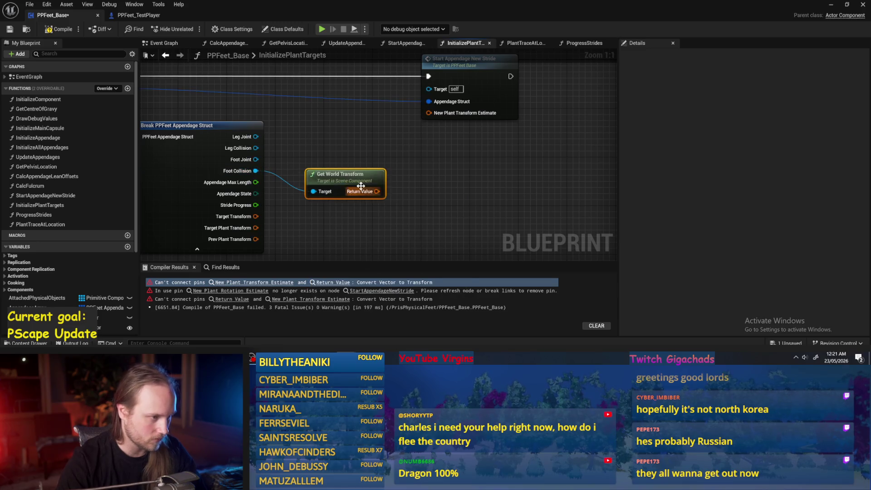
drag(377, 191, 429, 113)
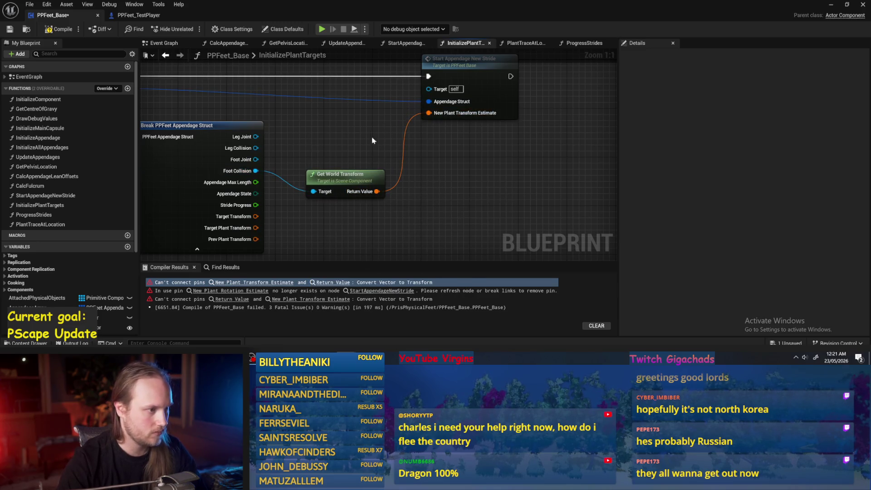
scroll(471, 198, down, 2)
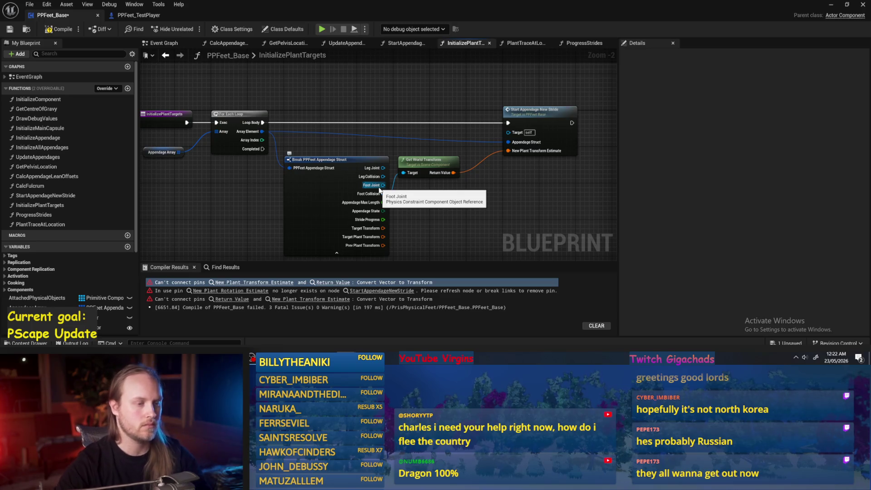
drag(526, 202, 479, 200)
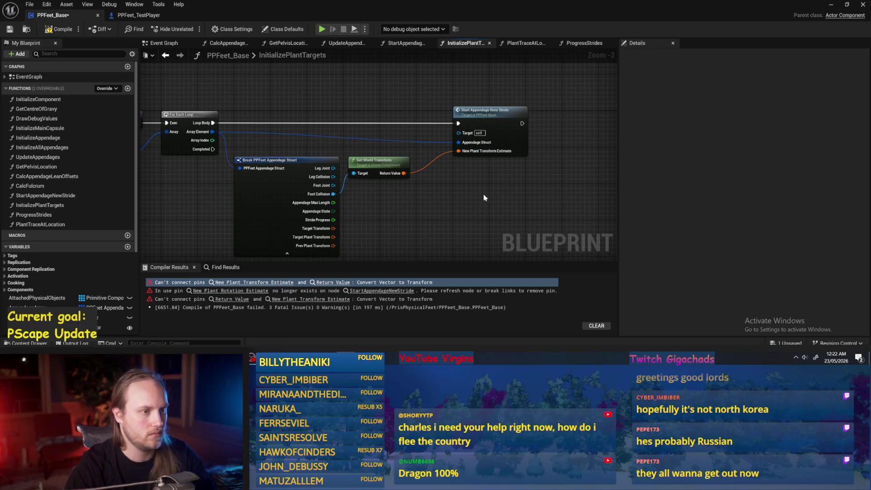
scroll(568, 165, up, 2)
click(61, 29)
click(9, 29)
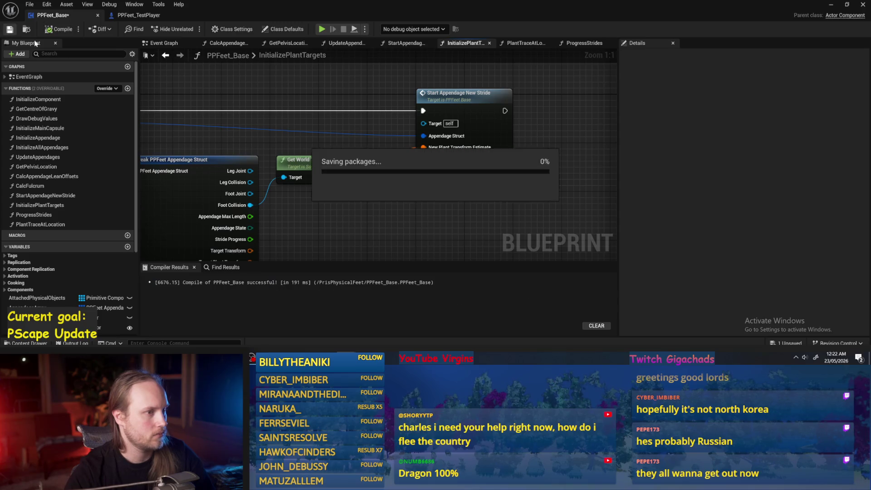
- Recompile to confirm no errors, briefly peeking into StartAppendageNewStride before returning
click(445, 108)
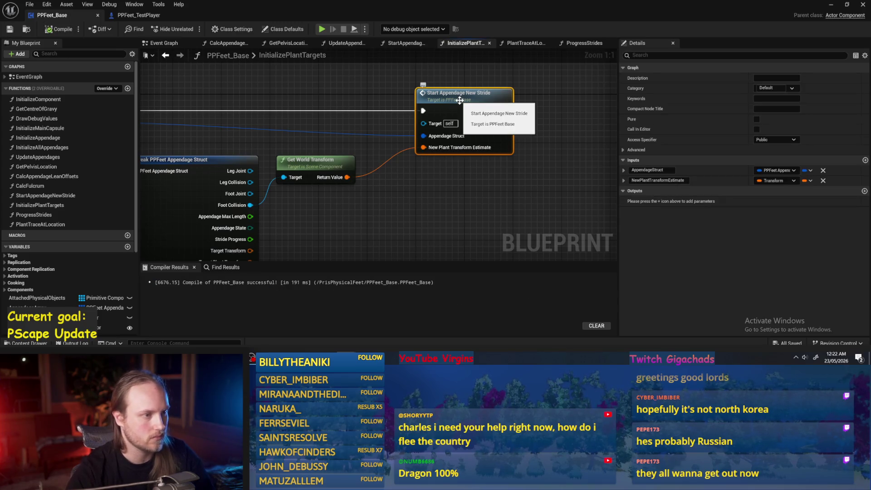
scroll(468, 102, down, 2)
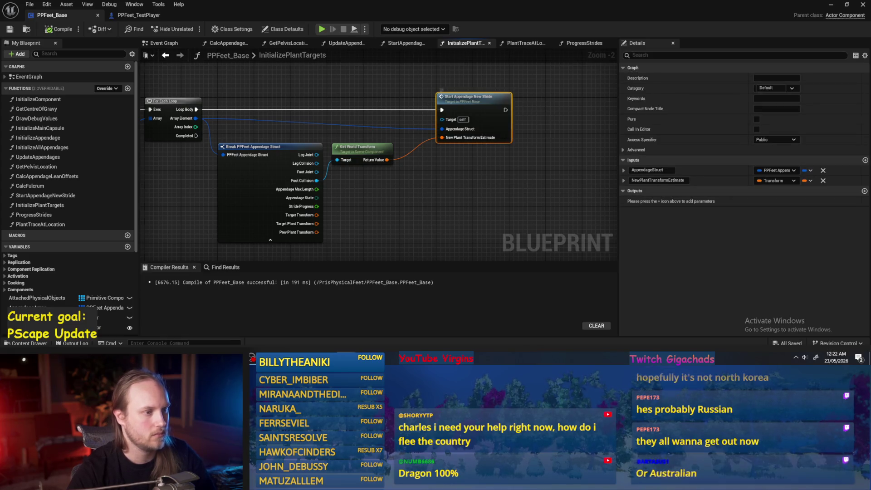
drag(375, 103, 381, 117)
click(55, 30)
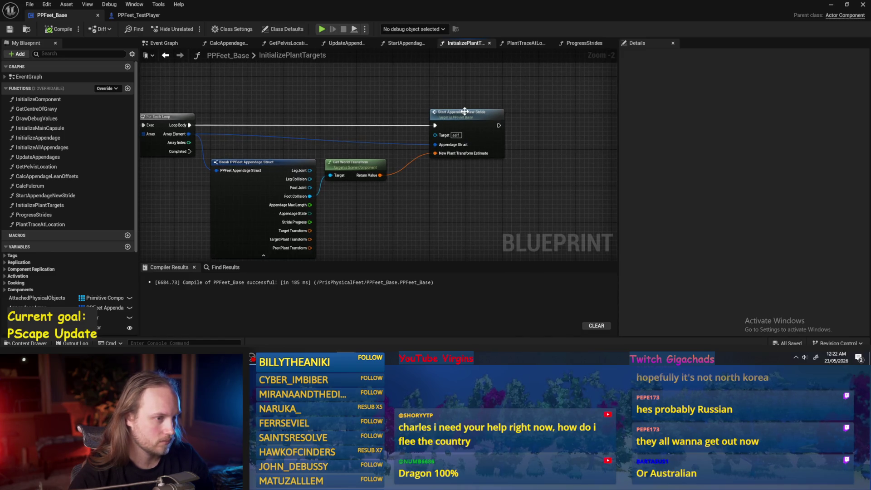
double_click(464, 111)
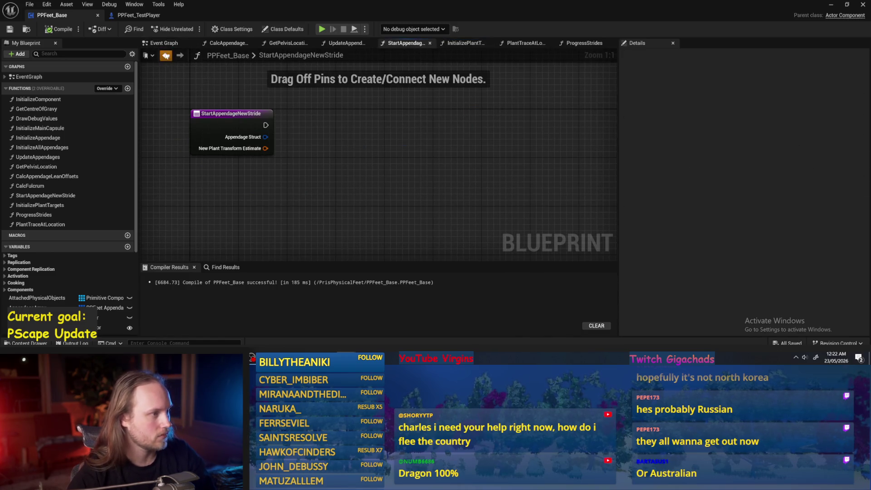
click(166, 55)
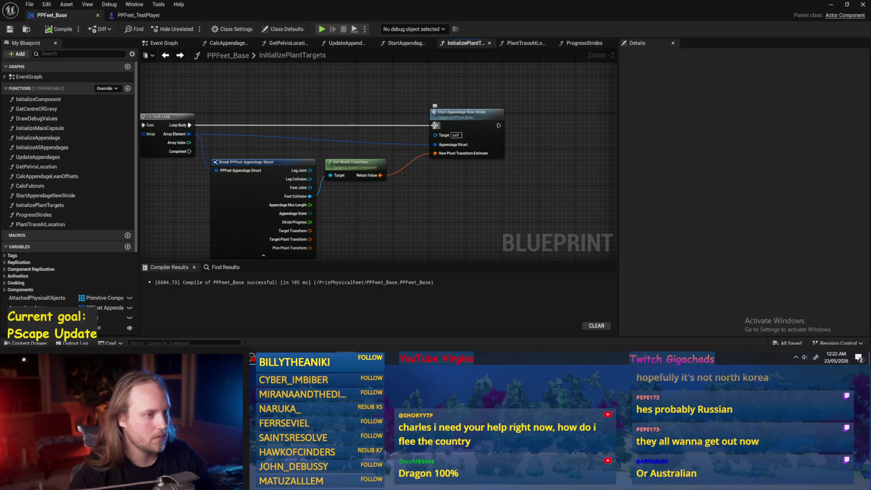
- Break the Loop Body exec wire to Start Appendage New Stride, recompile, and reopen StartAppendageNewStride
alt+click(436, 125)
click(58, 28)
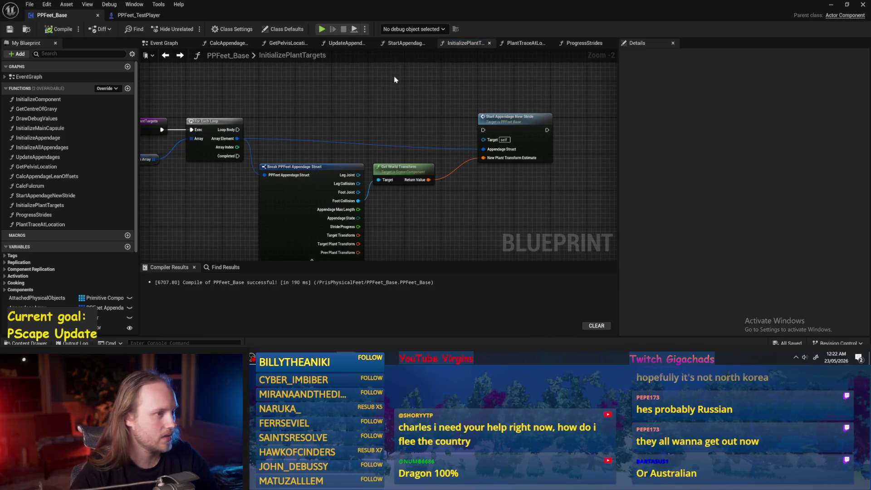
drag(532, 110, 473, 117)
drag(570, 157, 539, 169)
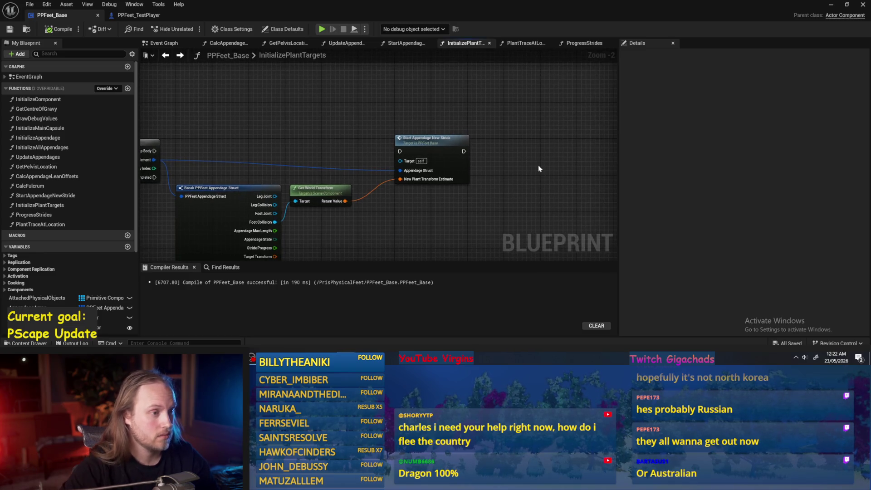
drag(403, 87, 412, 116)
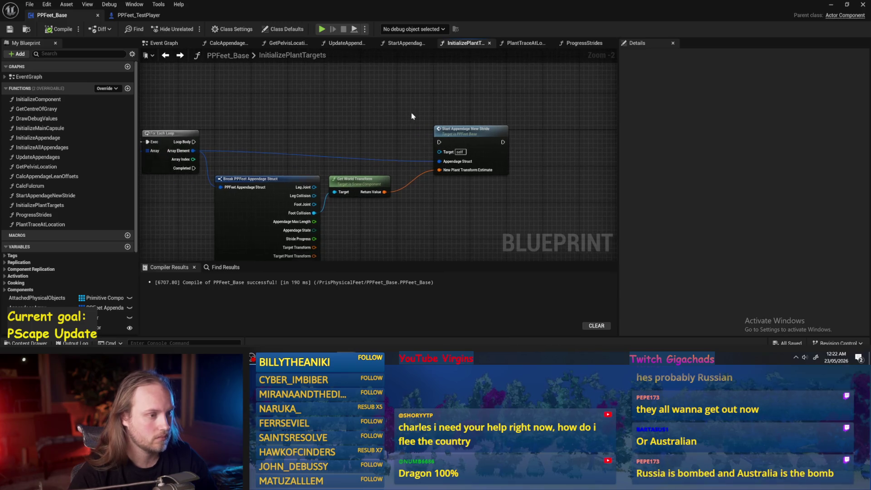
click(405, 43)
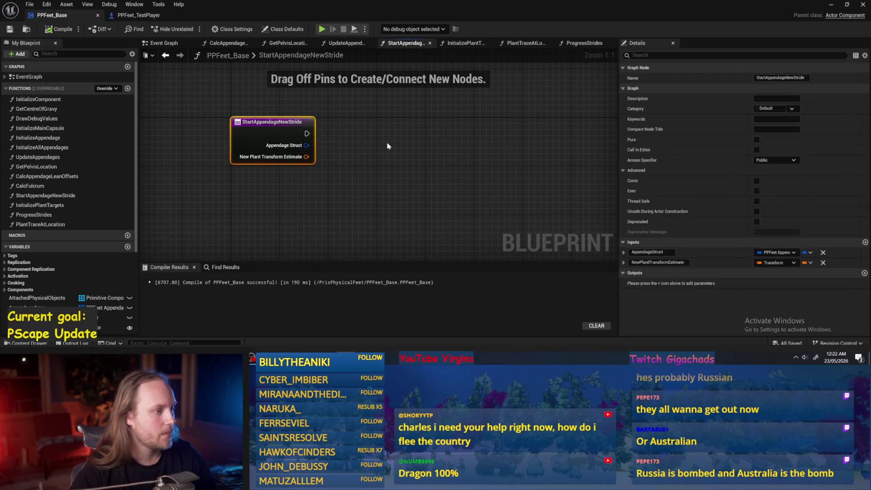
- Add Set members in PPFeet Appendage Struct exposing Stride Progress and Target Plant Transform from the estimate
drag(307, 145, 386, 164)
text(set members)
click(414, 199)
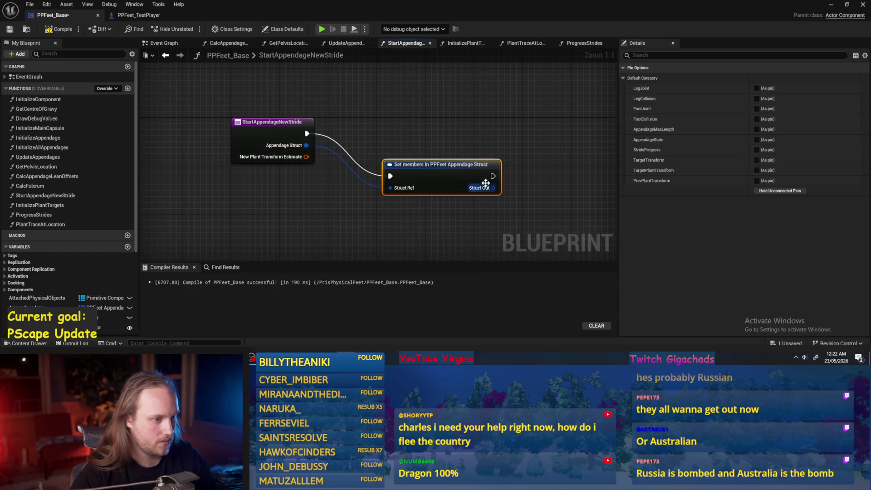
click(756, 150)
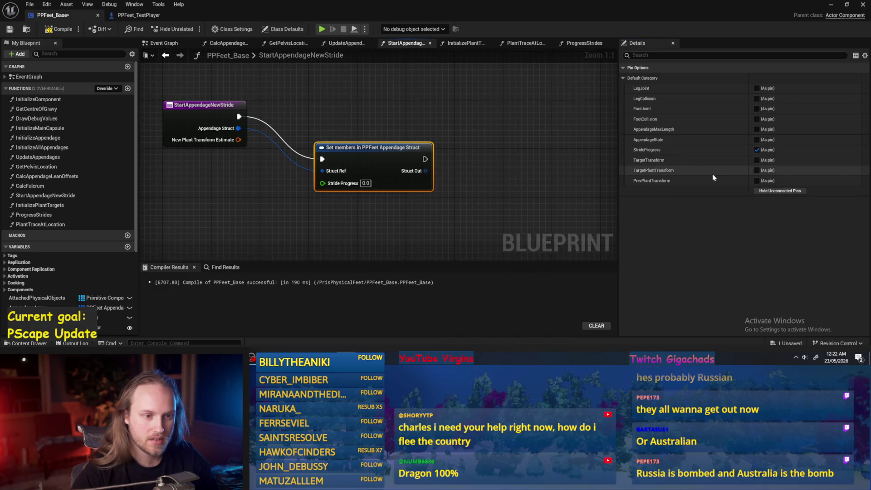
click(757, 171)
drag(238, 140, 322, 196)
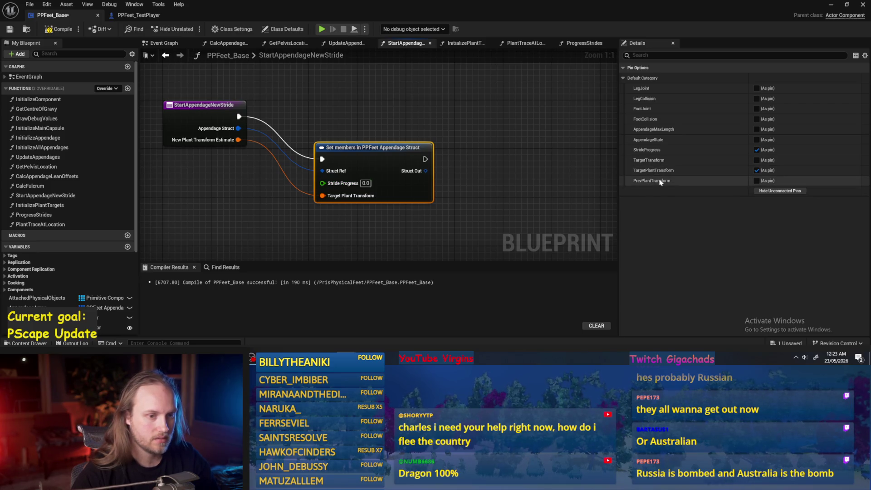
mouse_move(381, 137)
mouse_down()
mouse_move(438, 91)
mouse_move(572, 93)
mouse_move(564, 93)
mouse_up()
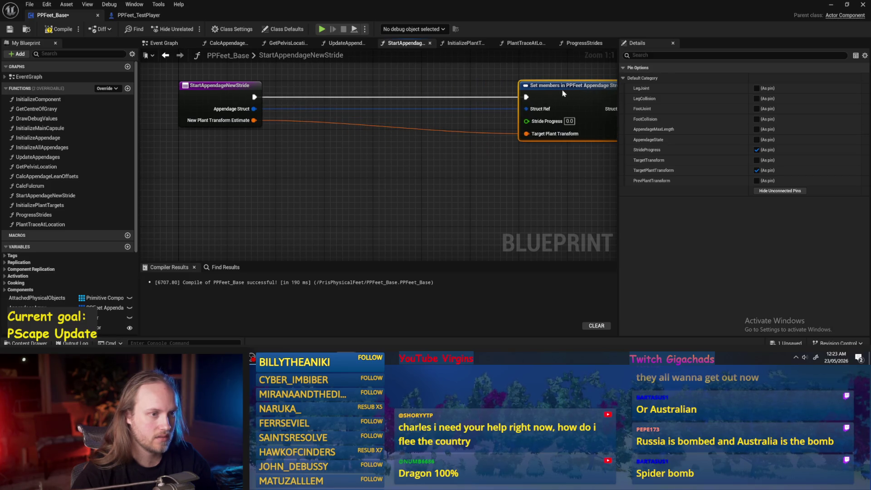
drag(281, 163, 233, 191)
- Add a Break PPFeet Appendage Struct node from Appendage Struct, hiding its unconnected pins
drag(207, 138, 252, 188)
text(bre)
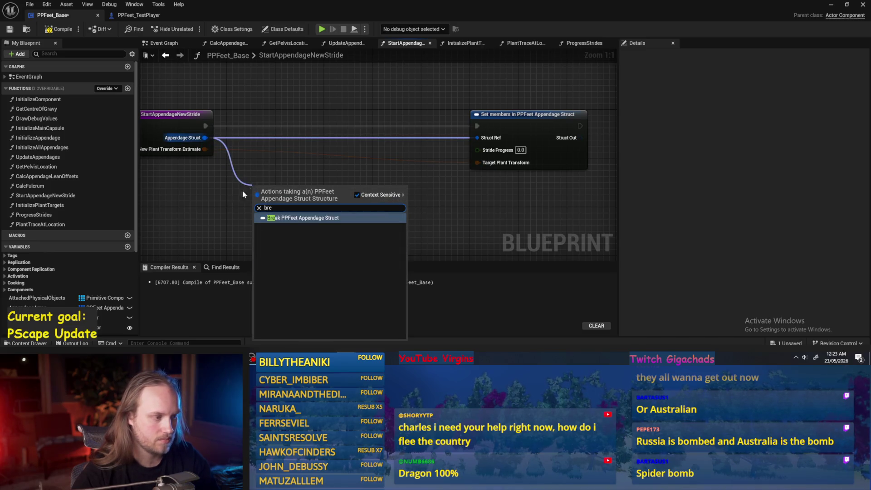
key(Escape)
drag(205, 138, 269, 185)
text(get)
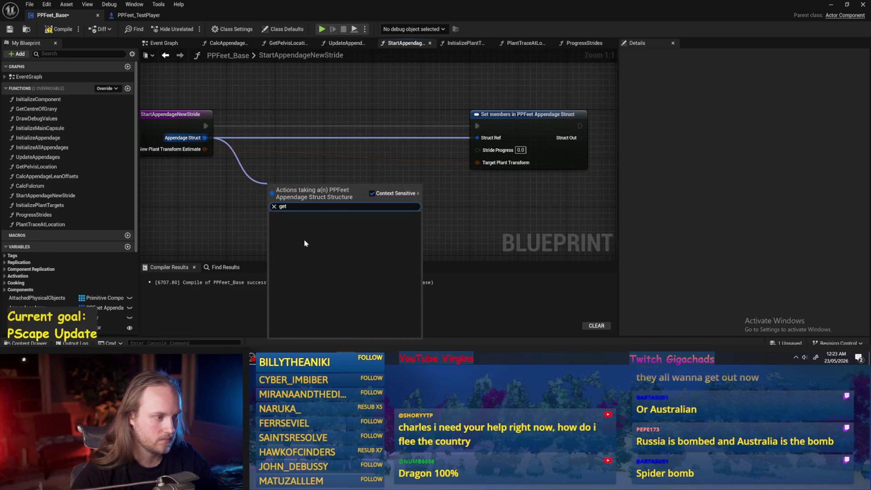
key(BackSpace)
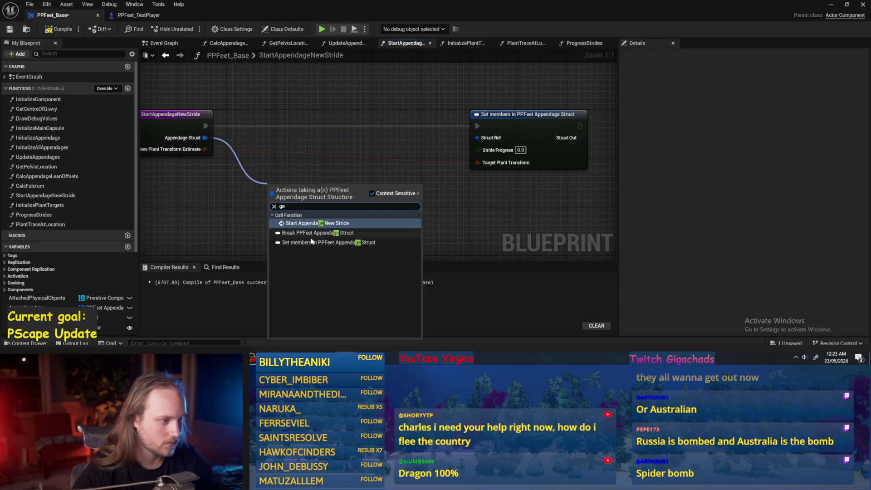
click(318, 233)
click(321, 220)
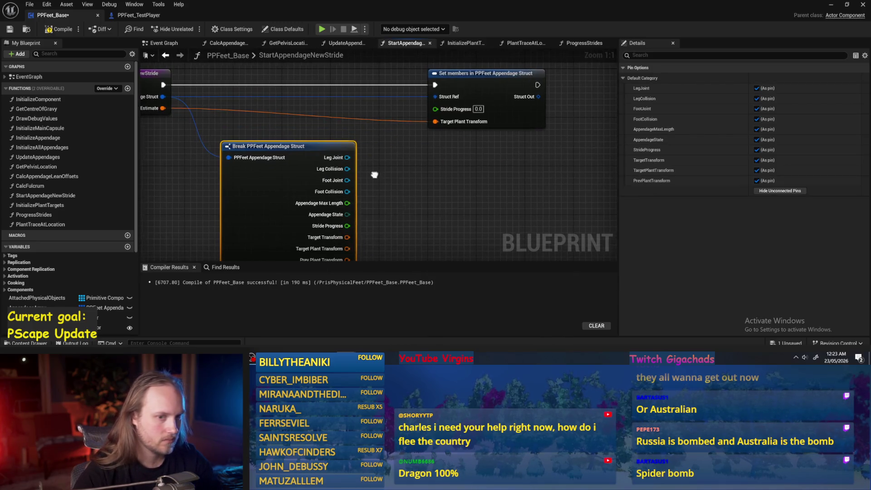
click(781, 190)
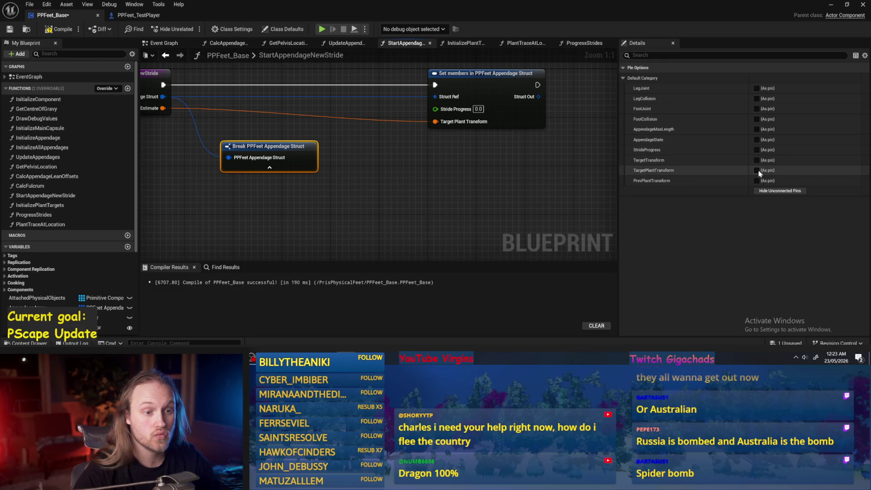
- Place the break node below the entry node, then compile and save
drag(456, 190, 516, 195)
mouse_move(276, 153)
mouse_down()
mouse_move(322, 155)
mouse_move(230, 178)
mouse_up()
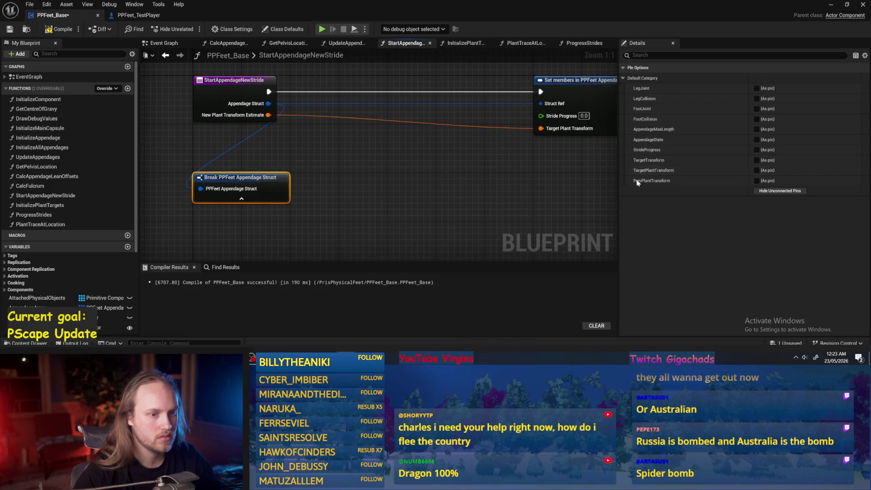
scroll(378, 181, down, 1)
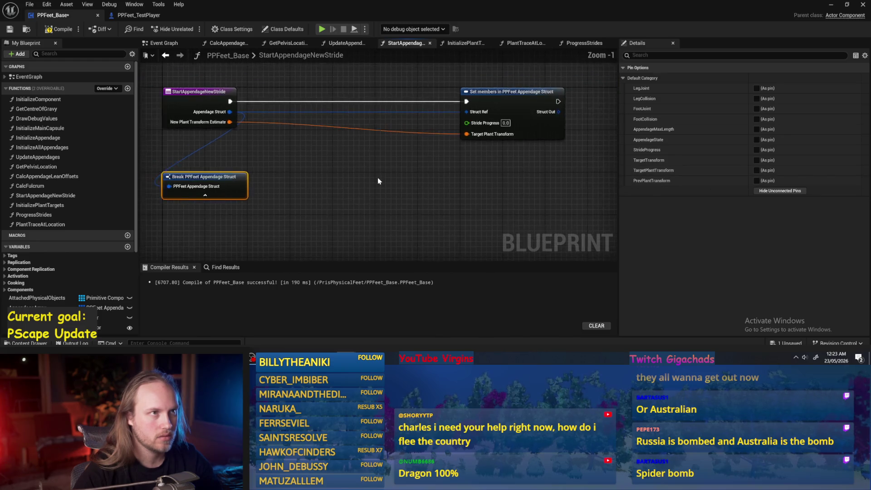
click(378, 181)
mouse_move(378, 180)
mouse_down()
mouse_move(278, 195)
mouse_move(381, 163)
mouse_up()
click(229, 175)
click(48, 29)
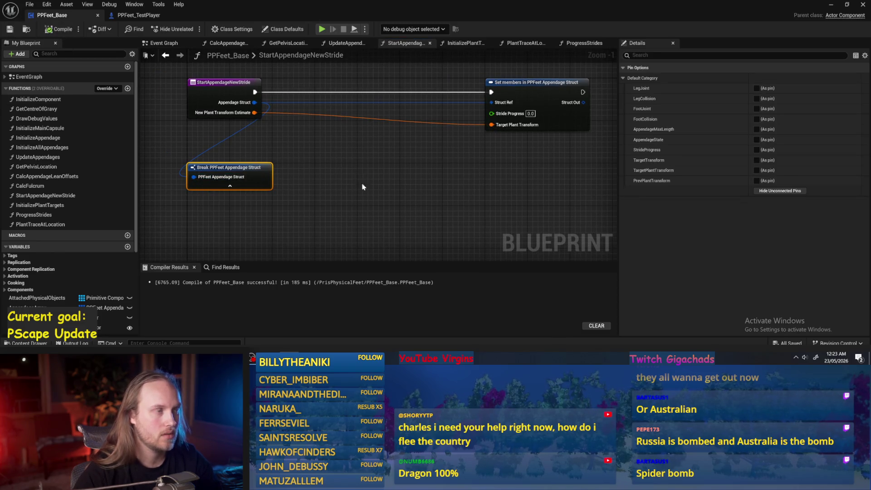
drag(352, 202, 374, 197)
mouse_move(341, 156)
mouse_down()
mouse_move(338, 164)
mouse_move(234, 169)
mouse_up()
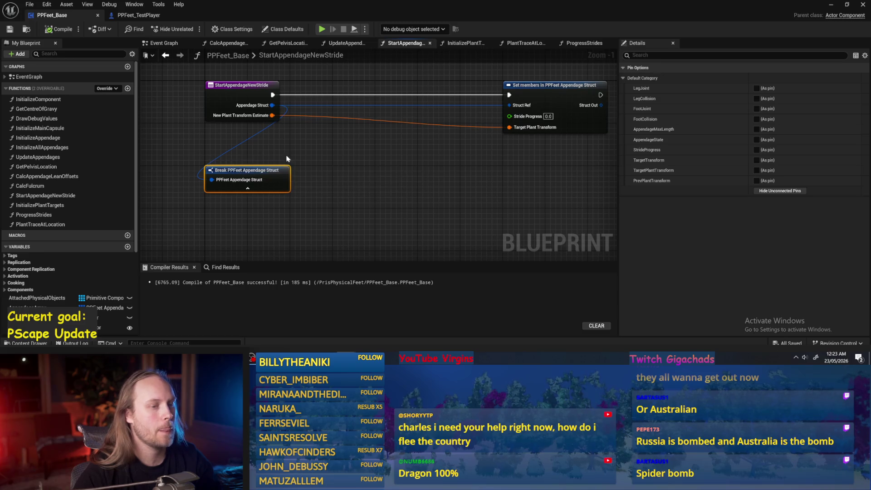
click(528, 129)
click(254, 181)
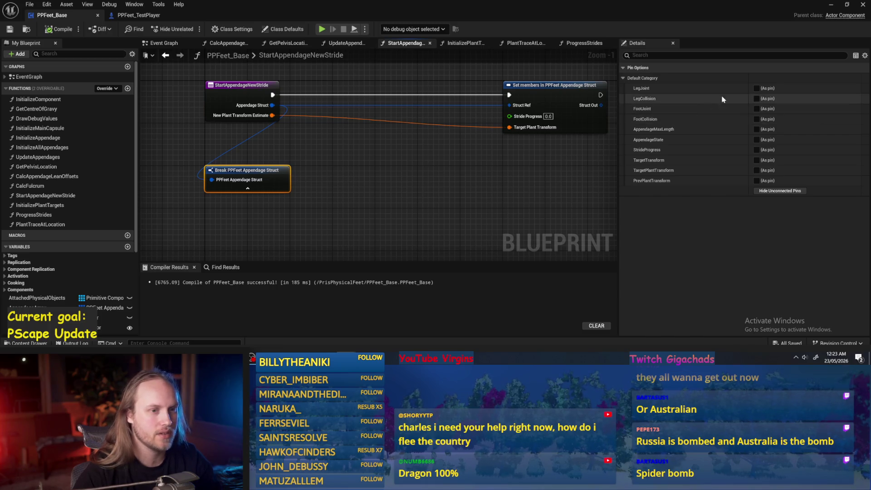
- Expose Foot Collision on the Break node and wire its Get World Transform into Prev Plant Transform
click(757, 119)
click(343, 203)
drag(300, 180, 348, 188)
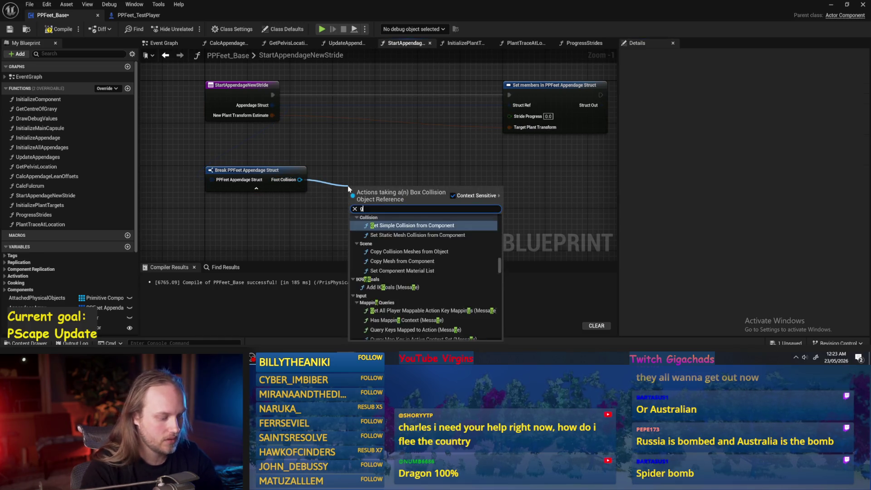
text(get world tran)
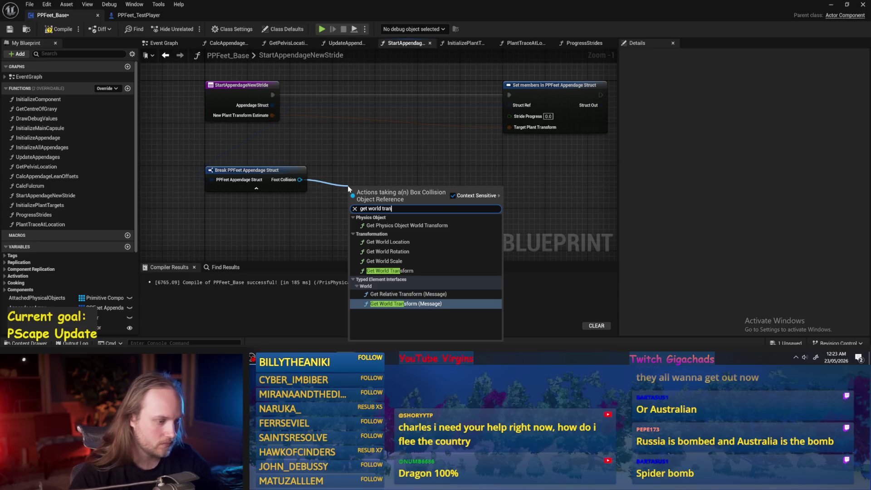
click(397, 271)
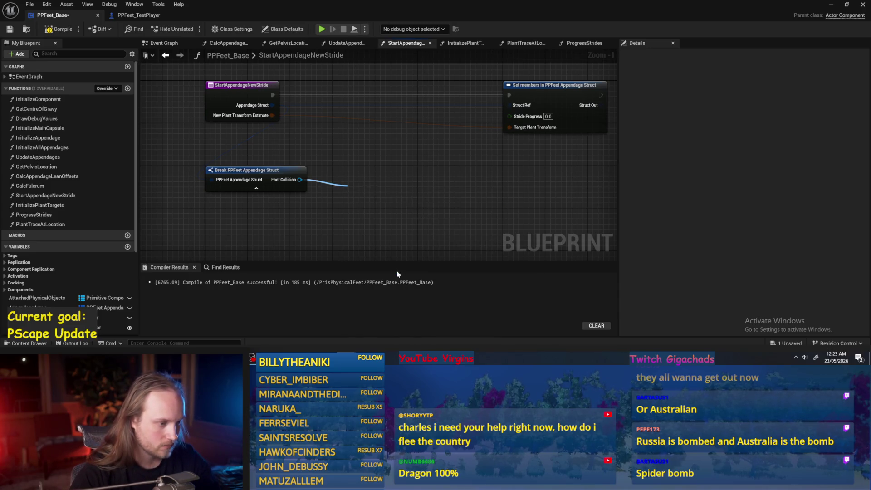
drag(363, 183, 329, 169)
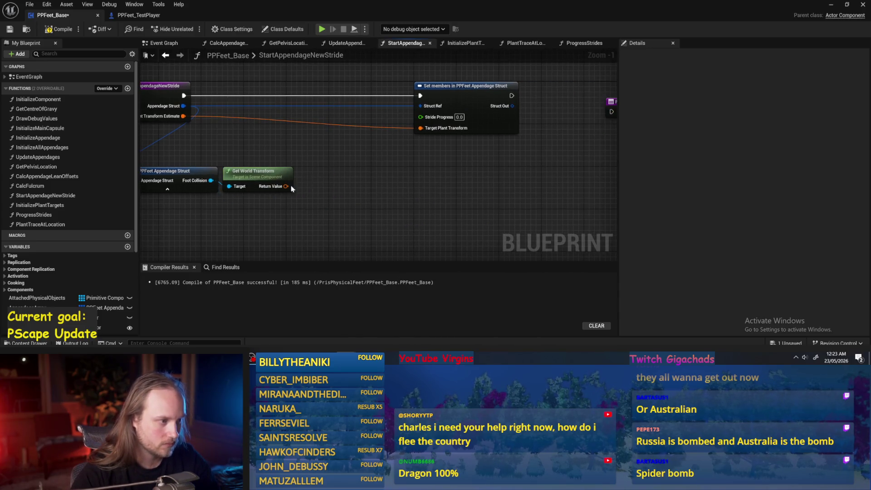
click(461, 109)
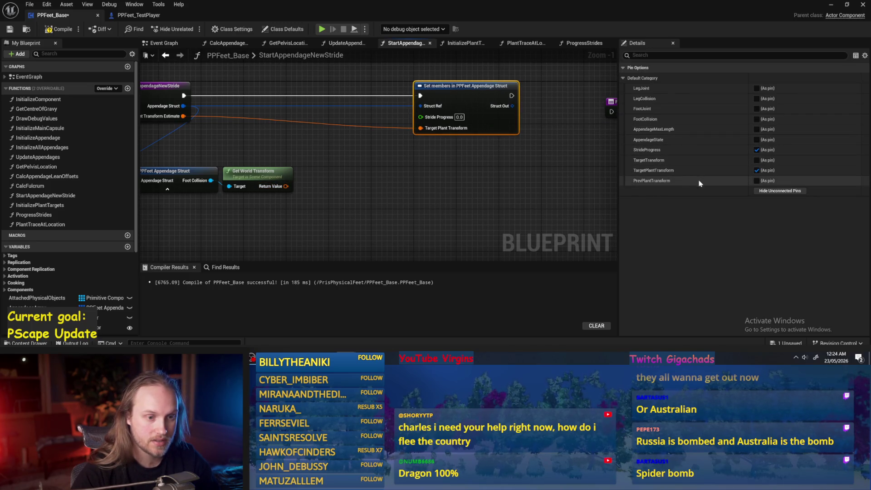
click(757, 180)
mouse_move(319, 197)
mouse_down()
mouse_move(336, 202)
mouse_move(454, 145)
mouse_move(454, 154)
mouse_up()
- Rearrange the nodes, add a reroute on the transform wire, and save the blueprint
drag(372, 175, 148, 207)
drag(223, 182, 308, 161)
click(323, 148)
double_click(336, 133)
mouse_move(336, 133)
mouse_down()
mouse_move(298, 151)
mouse_move(260, 144)
mouse_up()
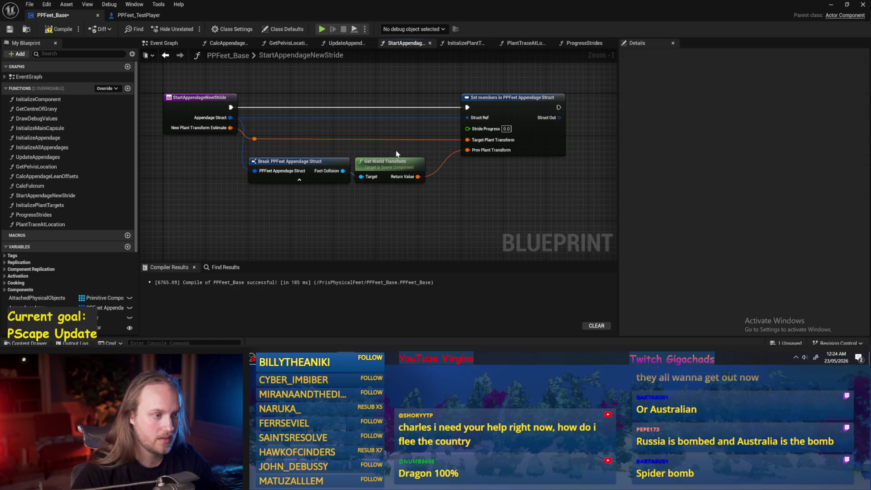
drag(432, 189, 293, 166)
click(469, 127)
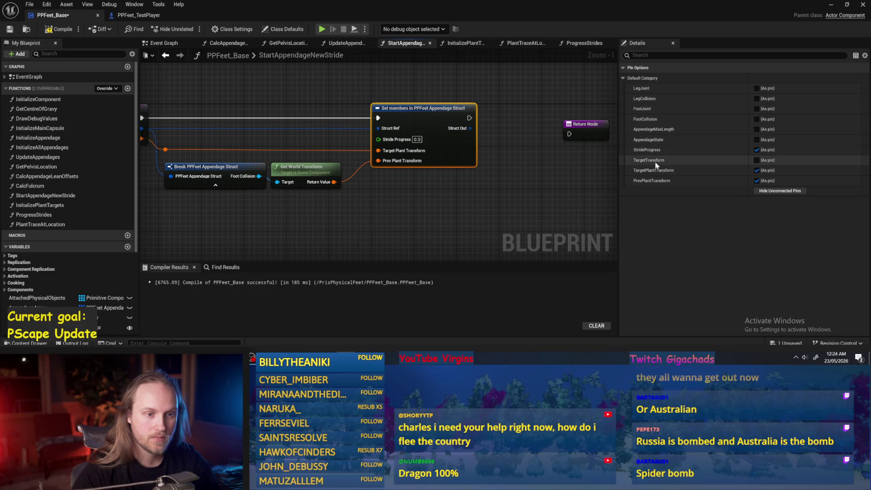
click(404, 204)
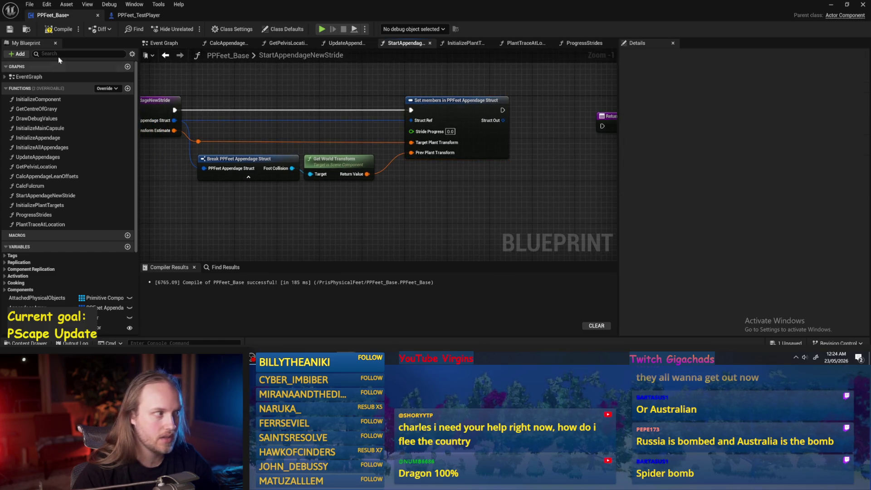
click(9, 29)
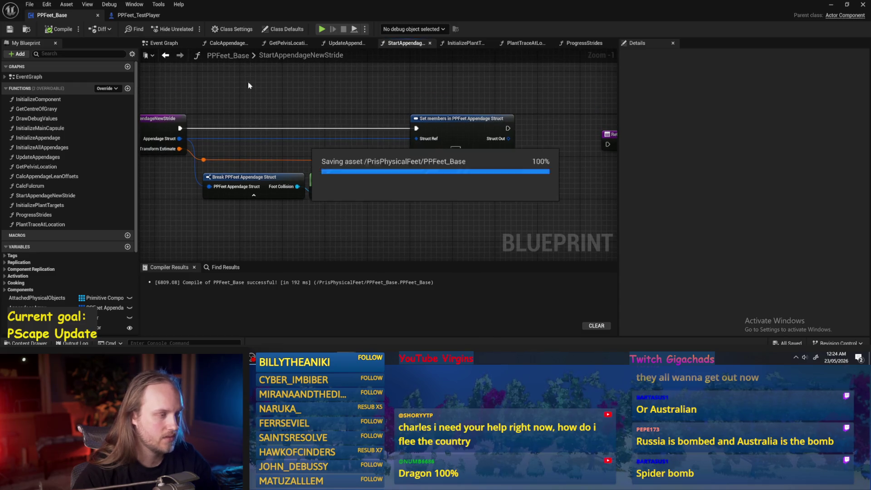
- Open the ProgressStrides function graph
click(179, 122)
click(342, 105)
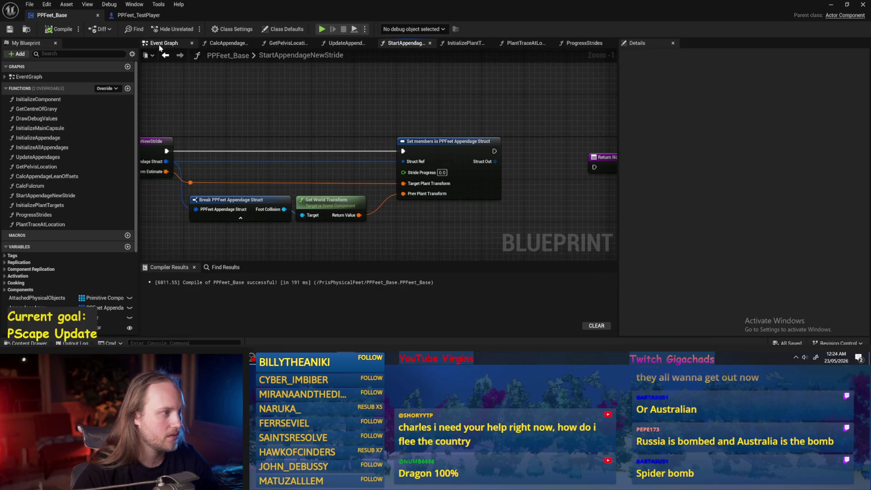
double_click(34, 215)
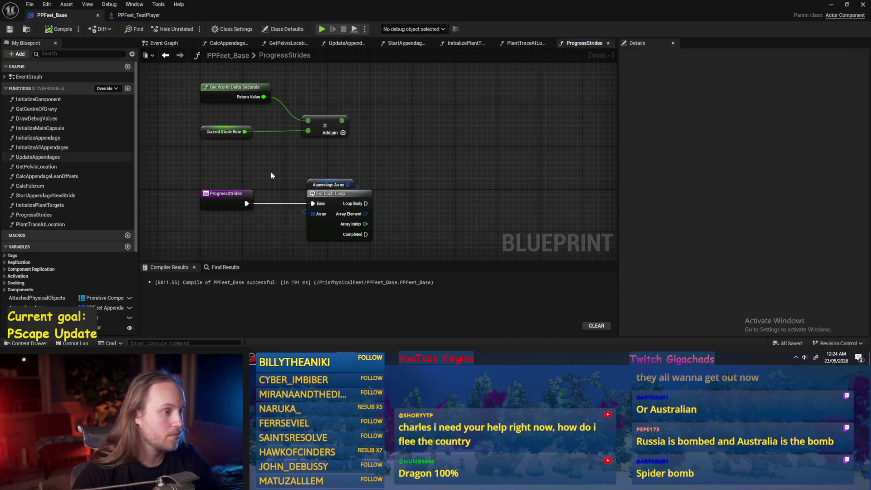
- Shift the ProgressStrides graph and move the delta-time and stride-rate math nodes down and right
mouse_move(434, 182)
mouse_down()
mouse_move(389, 140)
mouse_move(383, 161)
mouse_up()
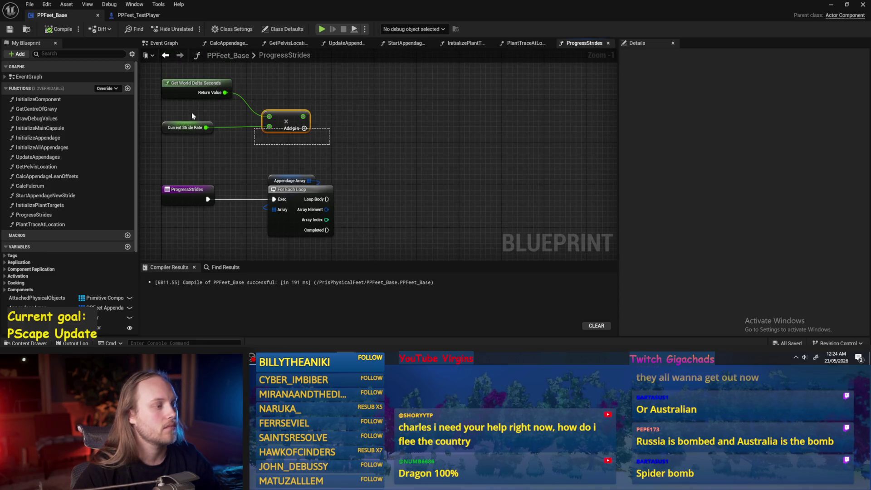
drag(192, 116, 150, 74)
mouse_move(365, 122)
mouse_down()
mouse_move(368, 254)
mouse_move(374, 141)
mouse_up()
- Set the Current Stride Rate variable's default value to 1.2
click(266, 149)
click(777, 242)
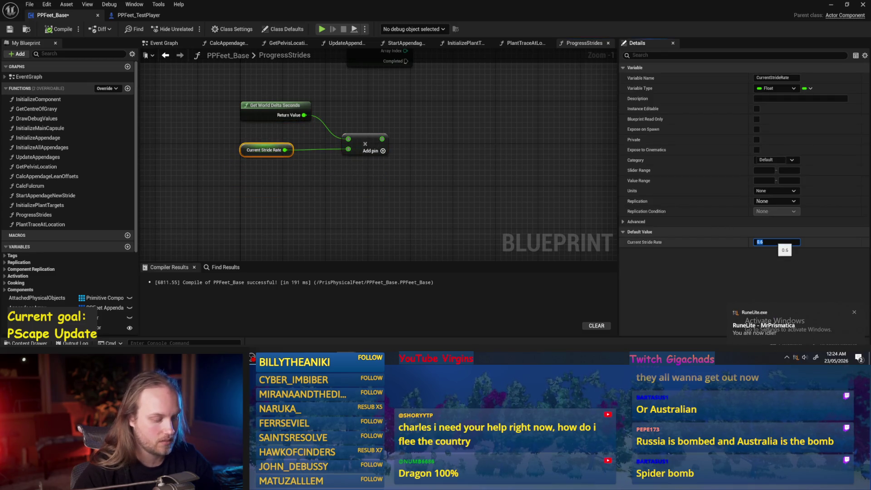
click(496, 169)
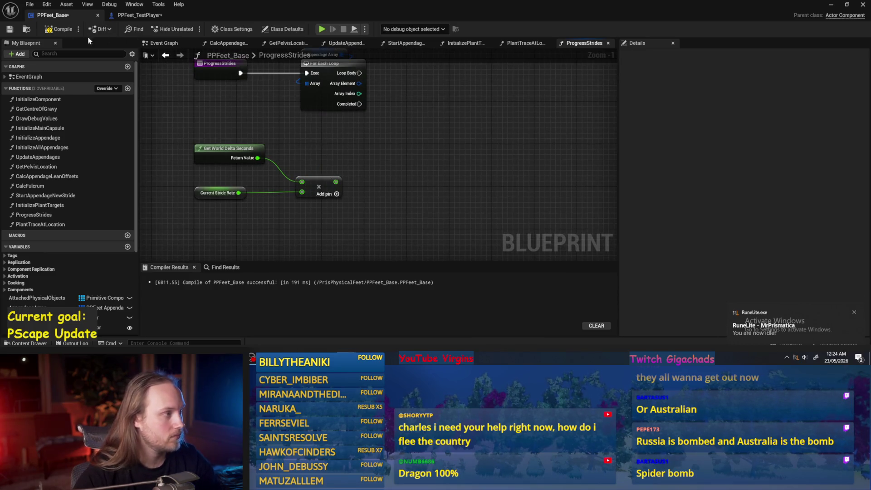
click(214, 193)
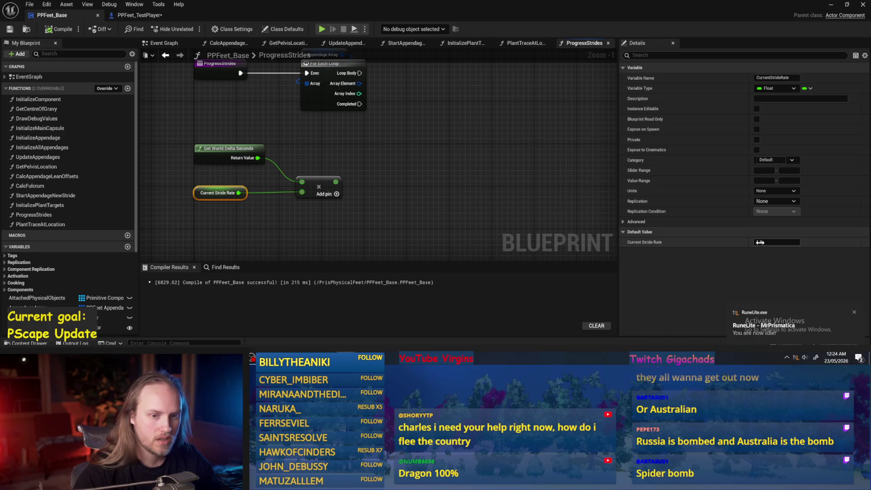
text(1.2)
key(Return)
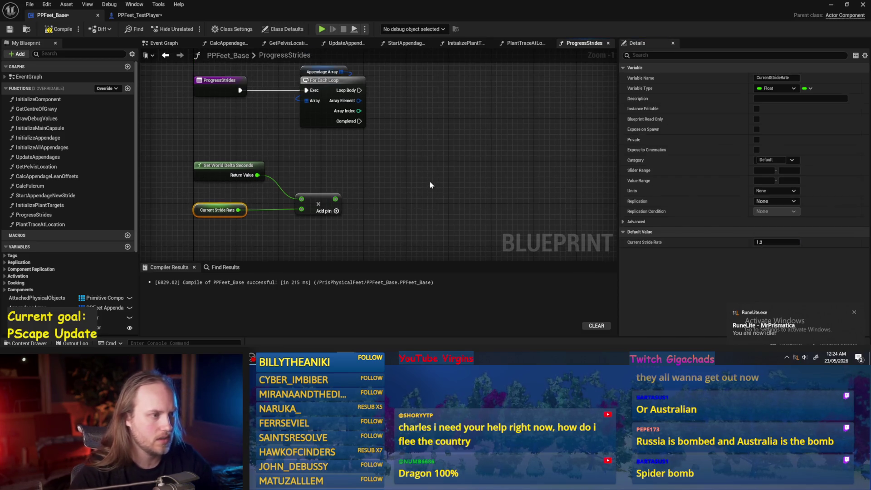
click(432, 185)
- Nudge the multiply node into place, then compile and save PPFeet_Base
click(11, 30)
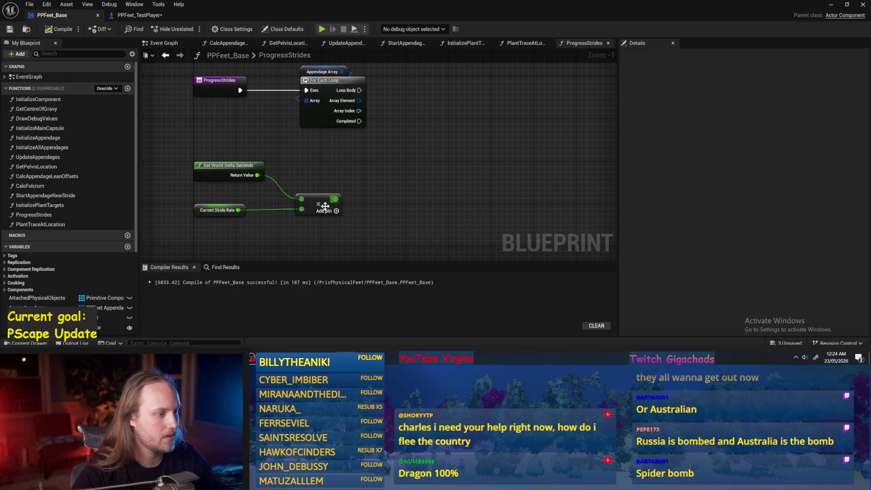
drag(306, 173, 300, 181)
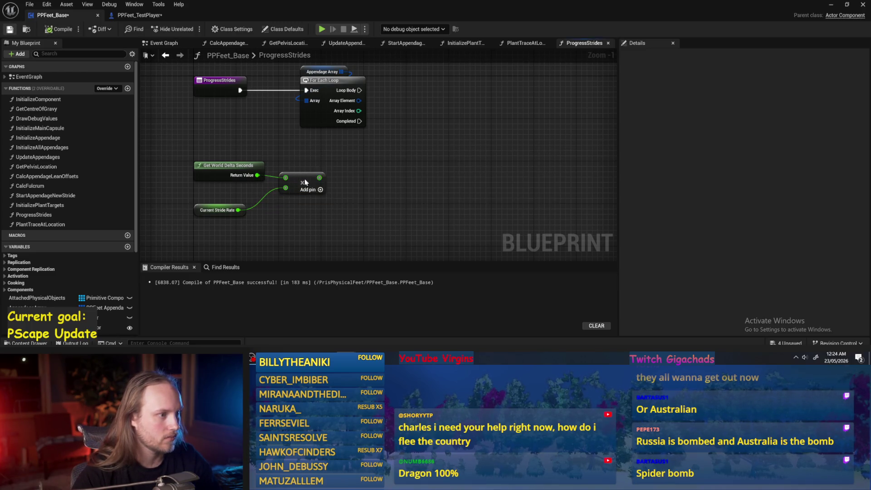
click(406, 171)
key(ctrl+s)
click(11, 30)
drag(403, 156, 366, 187)
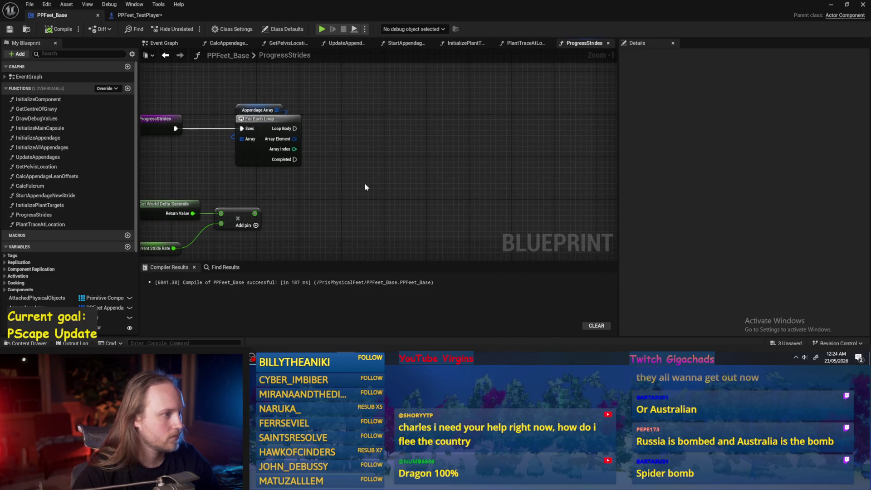
- Add a Break PPFeet Appendage Struct node from the For Each Loop's Array Element
right_click(385, 156)
drag(306, 198, 358, 165)
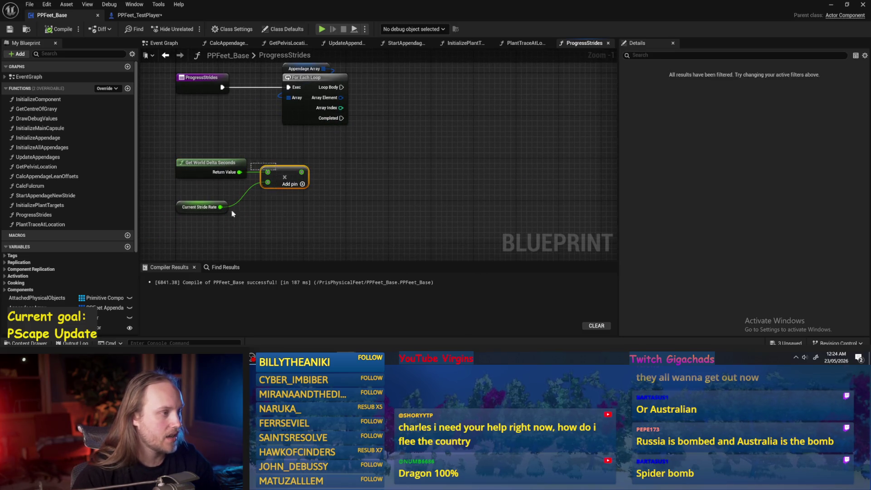
mouse_move(373, 153)
mouse_down()
mouse_move(314, 145)
mouse_move(363, 153)
mouse_up()
text(break)
key(Return)
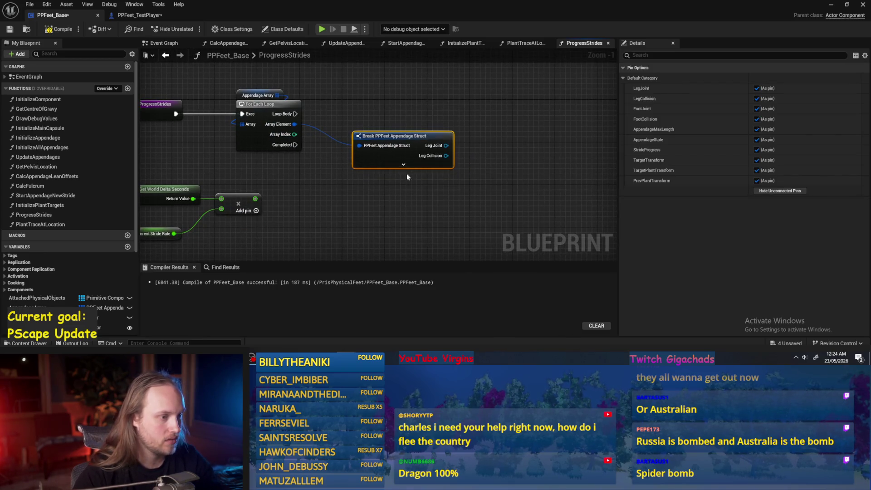
scroll(493, 158, down, 1)
mouse_move(364, 189)
mouse_down()
mouse_move(350, 160)
mouse_move(358, 182)
mouse_up()
scroll(470, 163, up, 1)
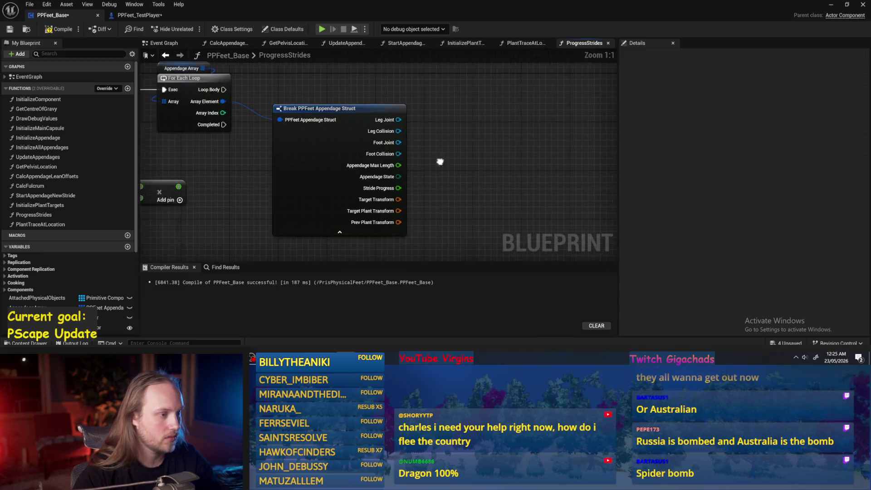
click(472, 162)
- Add a Lerp (Transform) with Prev Plant Transform as A and Target Transform as B
mouse_move(472, 162)
mouse_down()
mouse_move(531, 159)
mouse_move(448, 196)
mouse_move(428, 227)
mouse_move(477, 217)
mouse_up()
text(lerp)
click(523, 100)
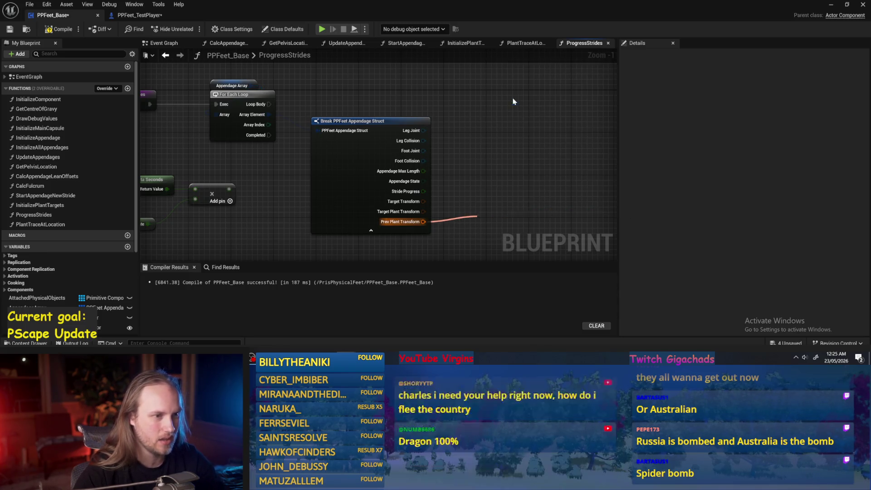
drag(407, 156, 477, 180)
click(354, 136)
- Move the lerp node up and right, then compile and save the blueprint
drag(214, 165, 290, 177)
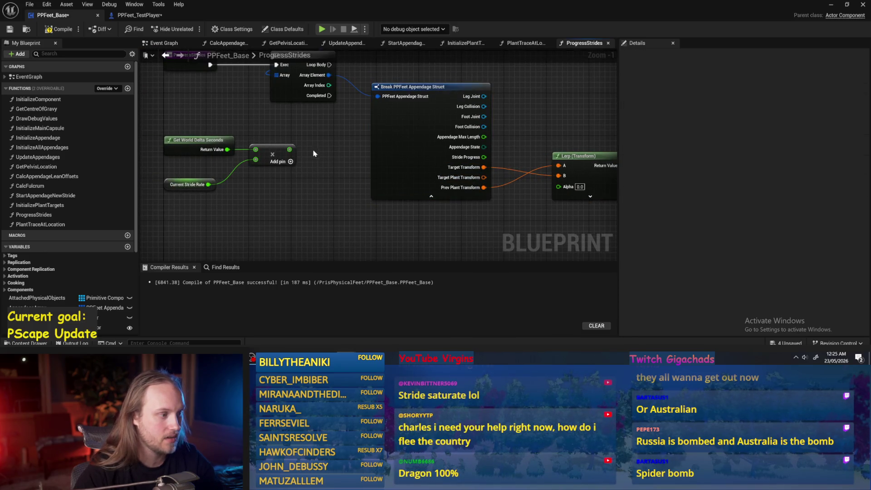
click(187, 180)
mouse_move(247, 204)
mouse_down()
mouse_move(254, 245)
mouse_move(226, 163)
mouse_up()
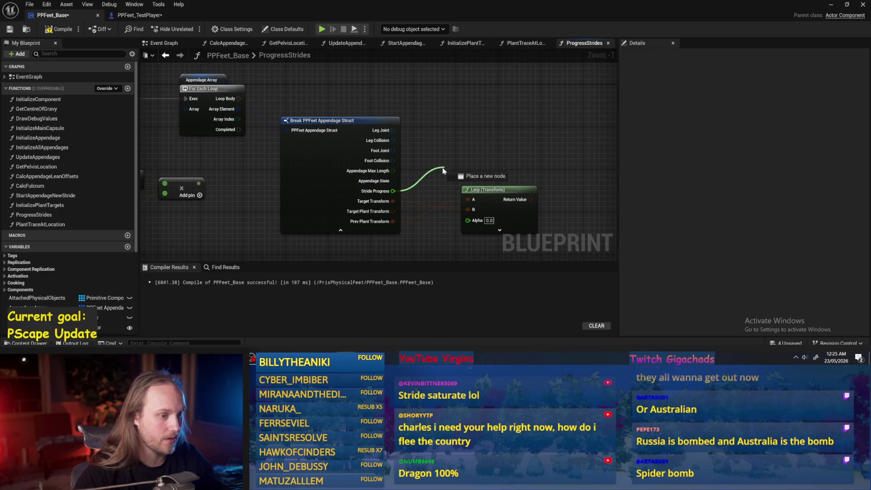
scroll(394, 190, down, 2)
mouse_move(404, 182)
mouse_down()
mouse_move(462, 150)
mouse_move(579, 167)
mouse_up()
click(8, 29)
- Move Current Stride Rate beside the multiply node and the Break struct node left
mouse_move(455, 107)
mouse_down()
mouse_move(334, 128)
mouse_move(423, 129)
mouse_up()
click(234, 106)
scroll(252, 175, up, 2)
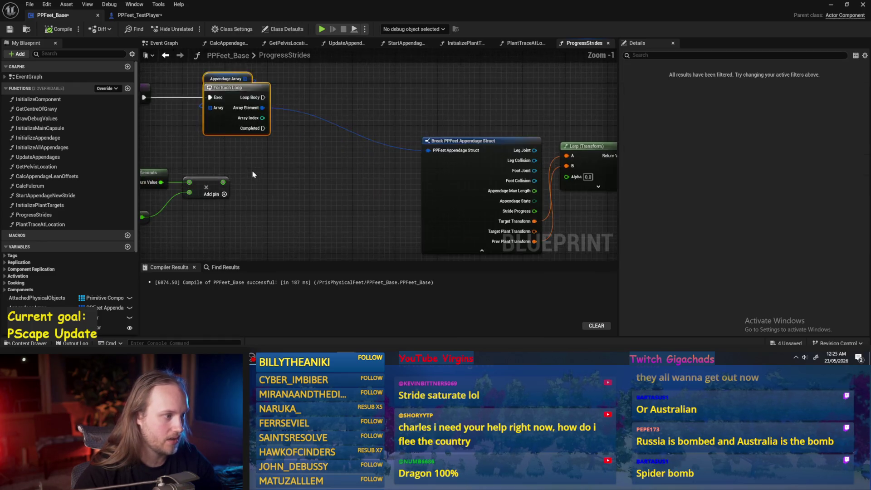
drag(253, 174, 347, 166)
drag(197, 215, 225, 193)
drag(387, 196, 293, 182)
drag(429, 190, 291, 193)
drag(391, 189, 474, 130)
- Add an Equal (Enum) check comparing Appendage State against Striding
text(=)
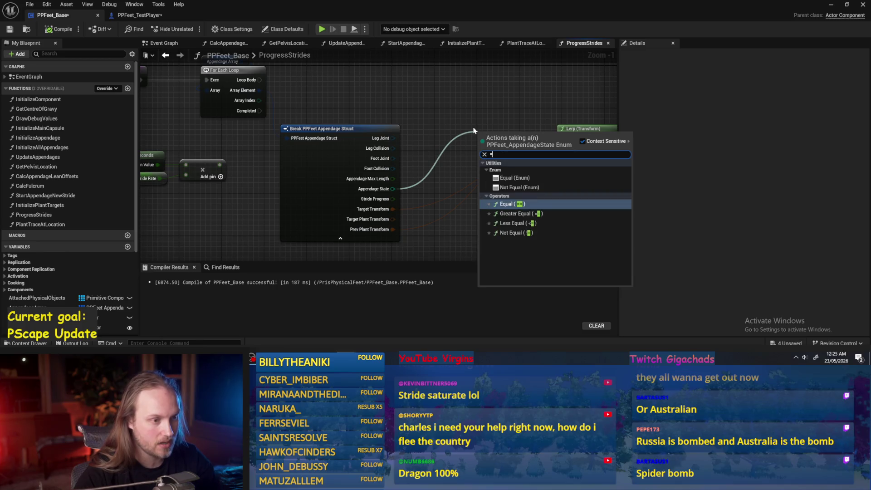
click(515, 178)
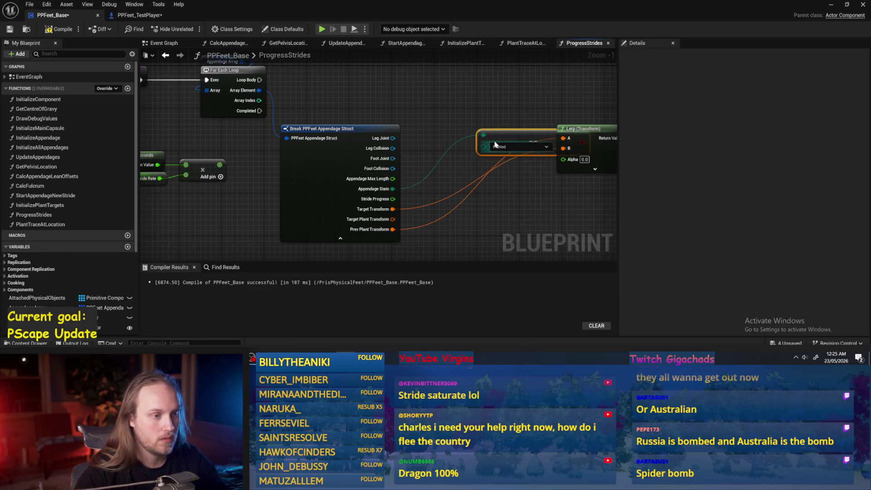
click(501, 161)
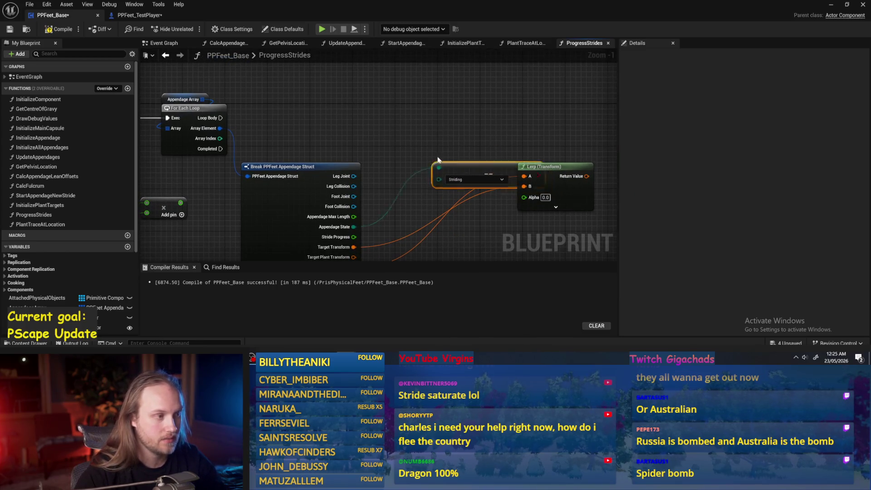
drag(440, 166, 350, 116)
- Add a Branch driven by Loop Body with the Striding check as its Condition, then compile
click(321, 103)
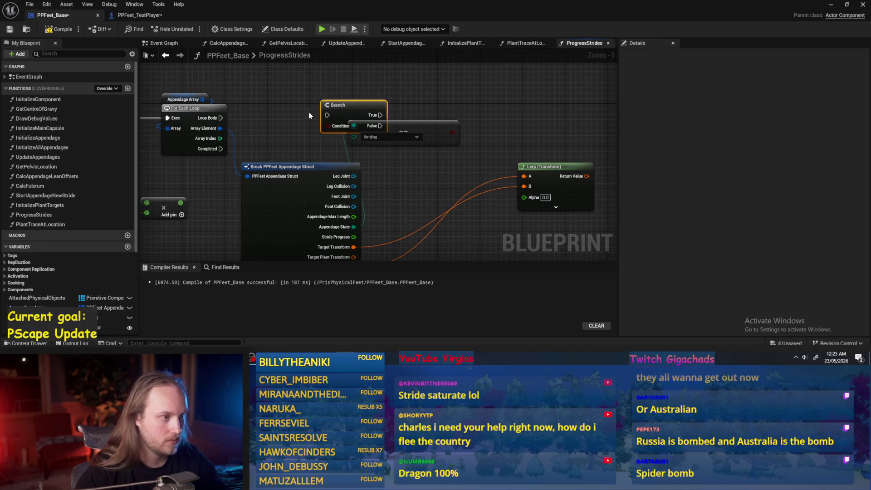
mouse_move(221, 118)
mouse_down()
mouse_move(345, 119)
mouse_move(328, 115)
mouse_up()
drag(340, 108, 429, 110)
mouse_move(379, 127)
mouse_down()
mouse_move(300, 132)
mouse_move(399, 142)
mouse_move(418, 129)
mouse_up()
mouse_move(349, 137)
mouse_down()
mouse_move(357, 138)
mouse_move(341, 123)
mouse_up()
click(49, 31)
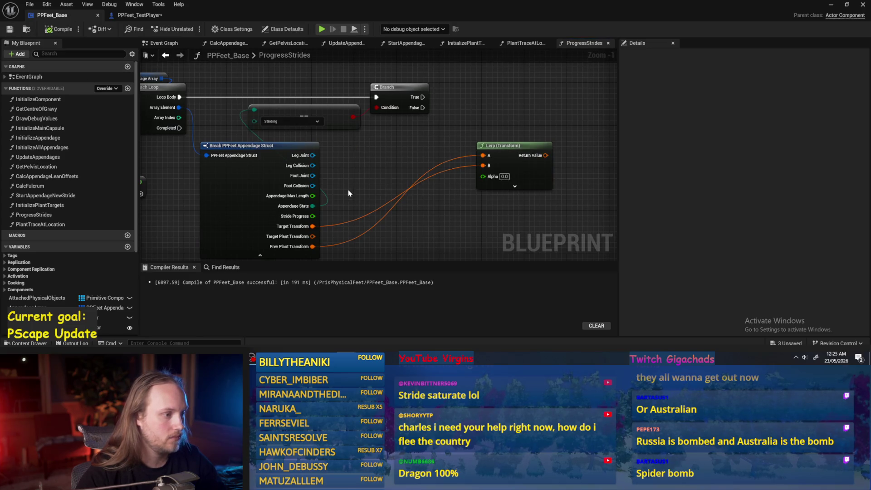
- Hide the Break node's unconnected pins, shift the branch and check nodes right, and compile and save
click(260, 255)
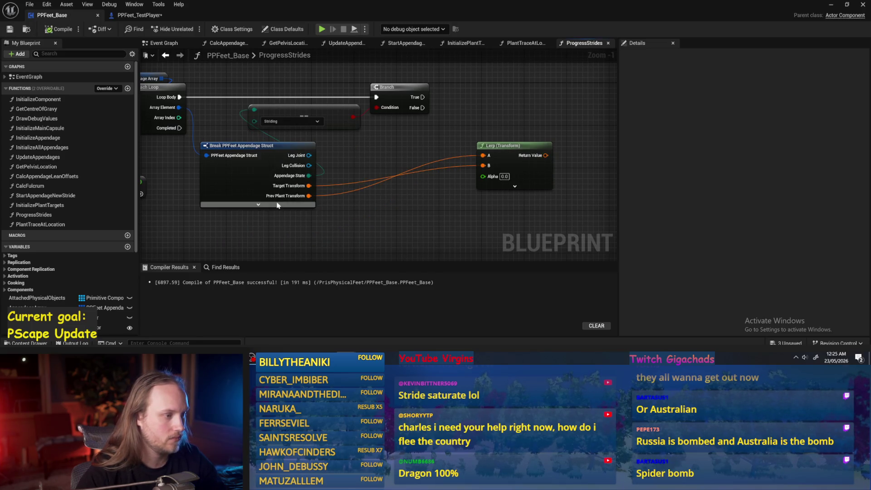
click(783, 191)
mouse_move(389, 150)
mouse_down()
mouse_move(409, 141)
mouse_move(415, 147)
mouse_up()
drag(398, 103, 509, 102)
drag(315, 126, 410, 126)
mouse_move(361, 88)
mouse_down()
mouse_move(376, 191)
mouse_move(446, 189)
mouse_move(512, 161)
mouse_up()
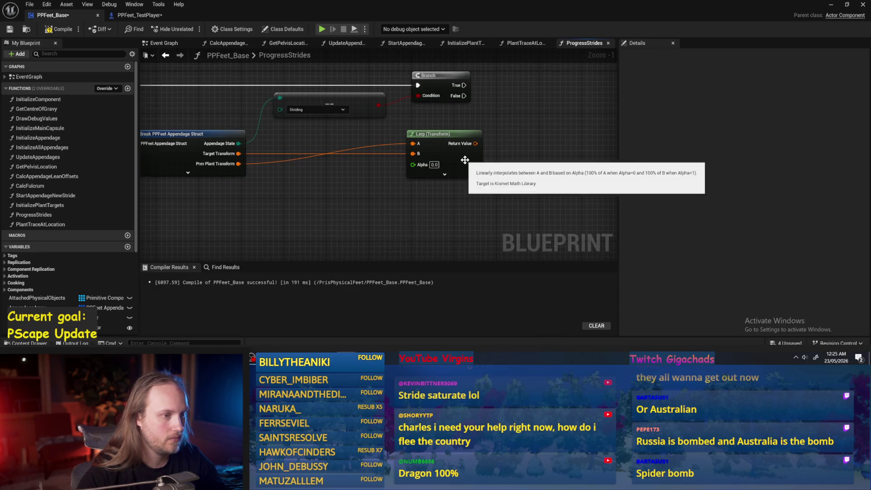
click(459, 171)
drag(334, 191, 382, 181)
click(59, 29)
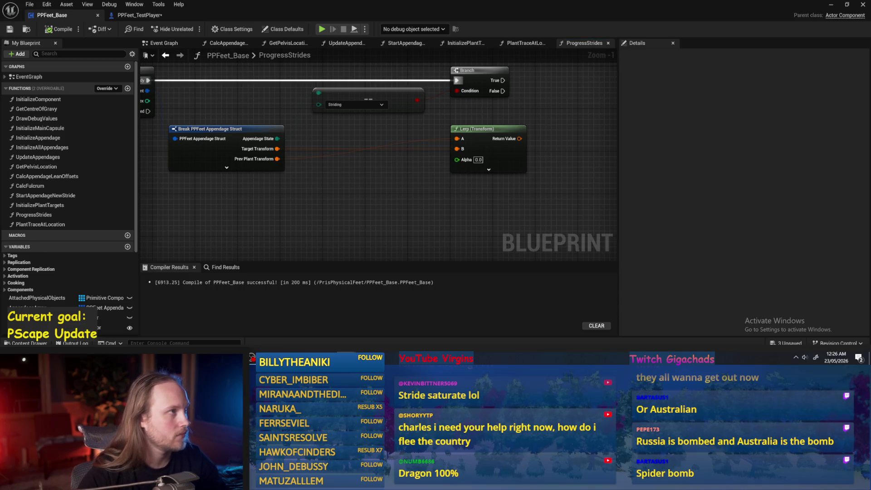
scroll(345, 180, down, 1)
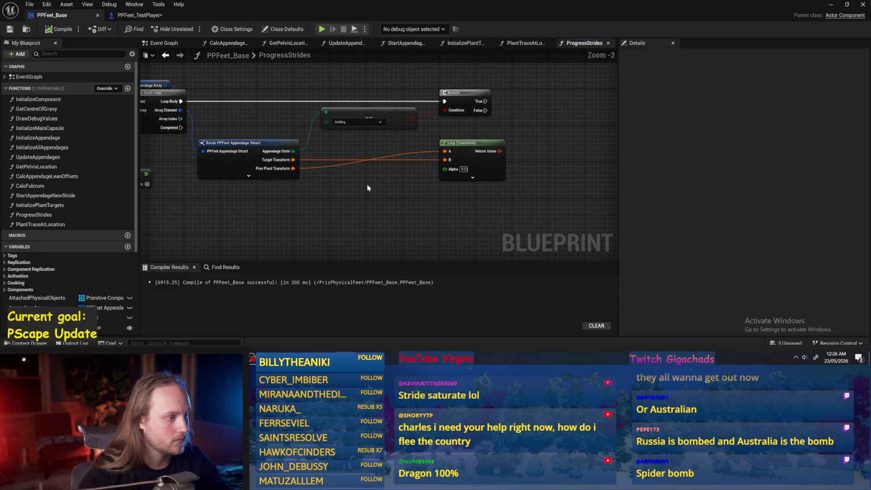
scroll(367, 185, up, 1)
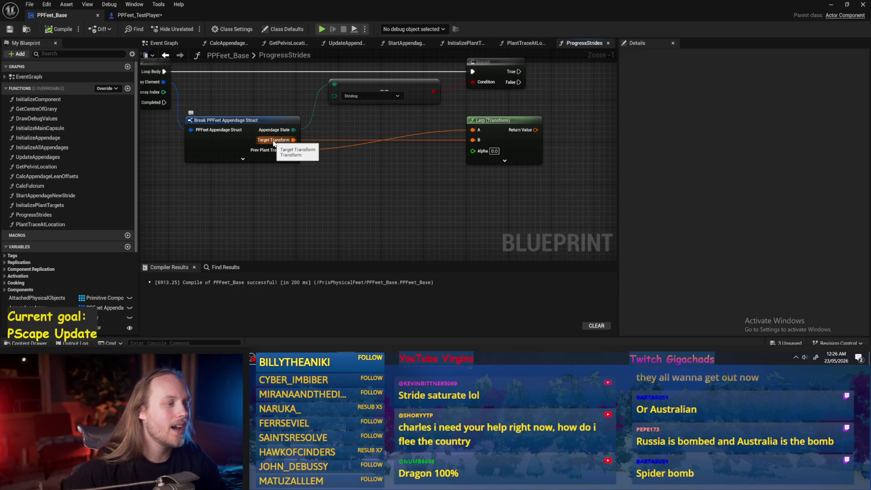
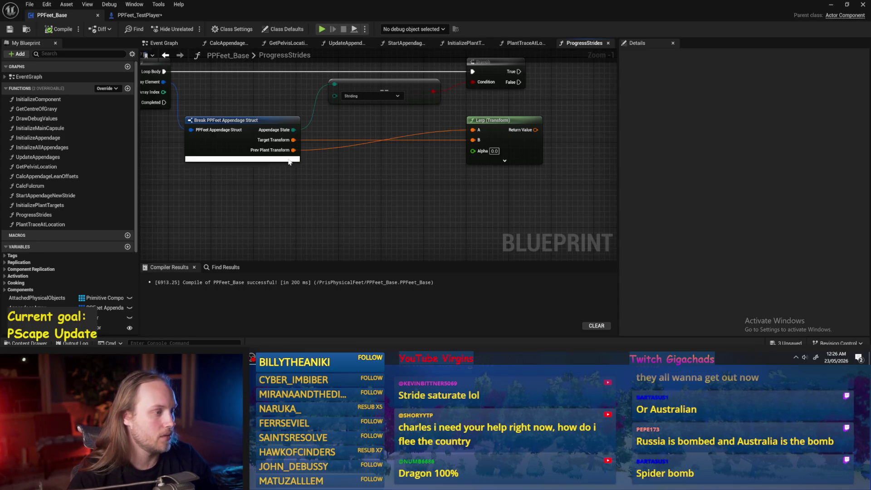
- Expose Stride Progress on the Break PPFeet Appendage Struct node, then compile and save
click(254, 134)
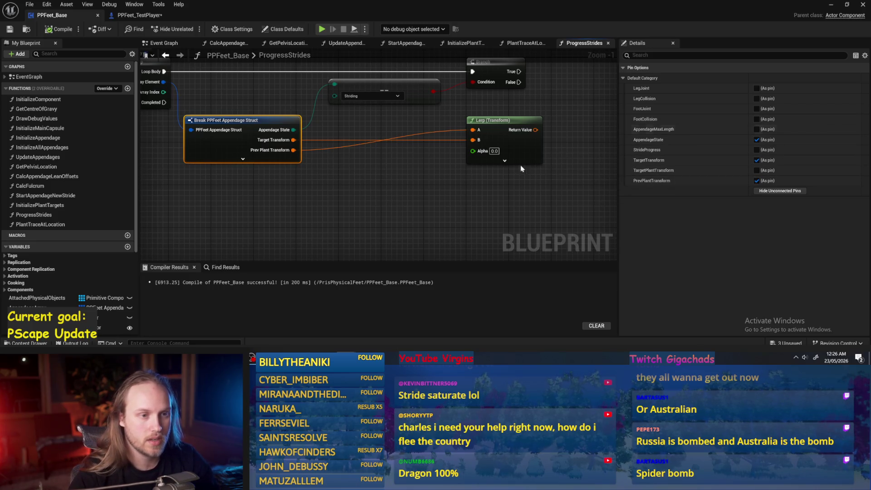
click(457, 217)
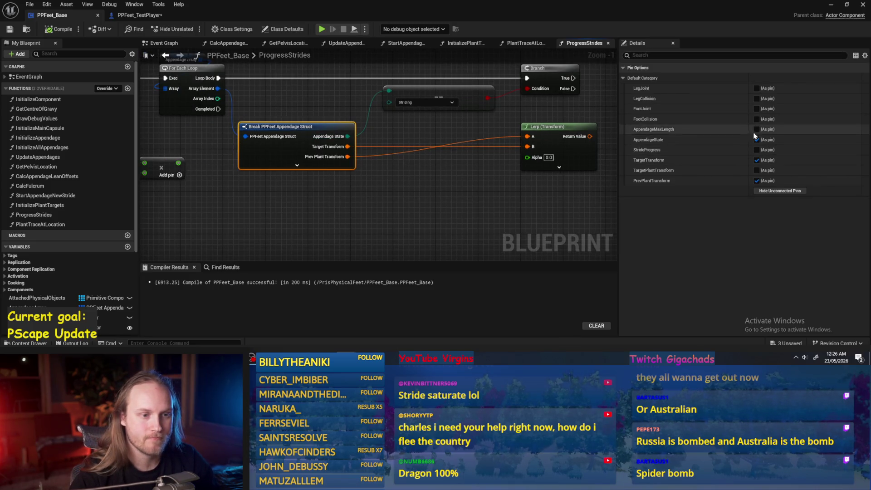
click(757, 149)
click(393, 216)
key(F7)
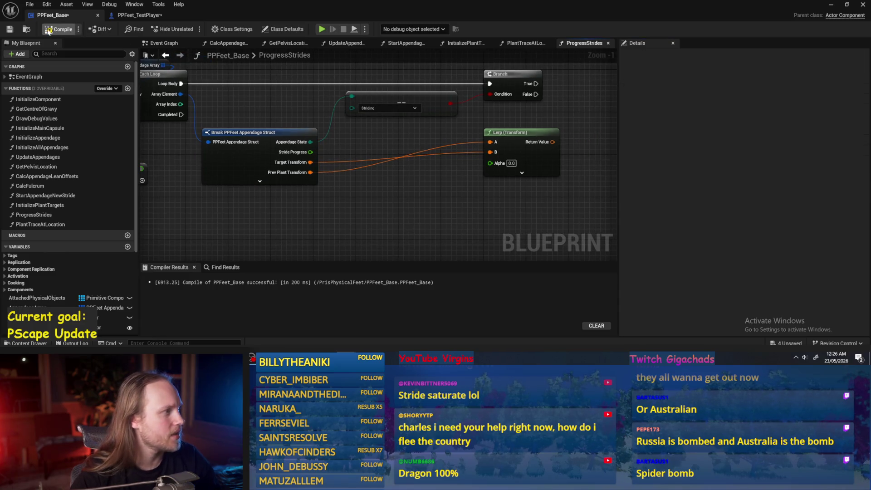
key(ctrl+s)
- Add a Set members node from the loop's Array Element with Stride Progress exposed
drag(271, 122, 282, 145)
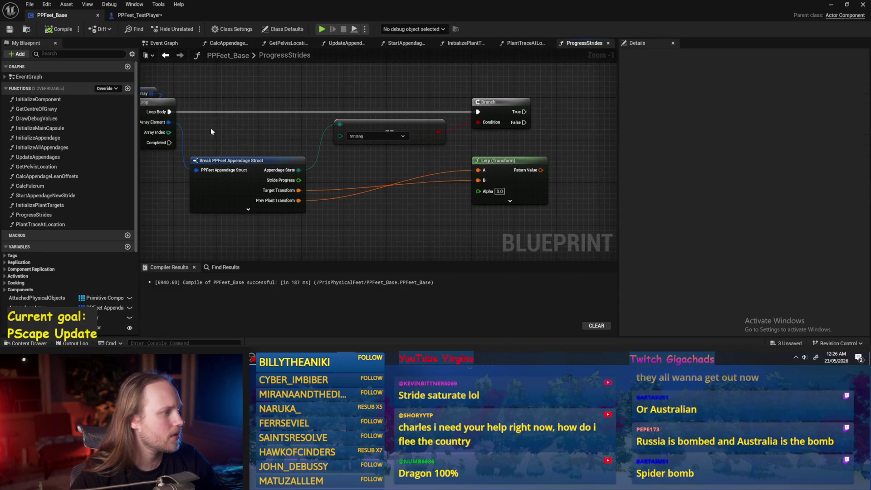
mouse_move(170, 123)
mouse_down()
mouse_move(336, 92)
mouse_move(328, 88)
mouse_up()
text(set)
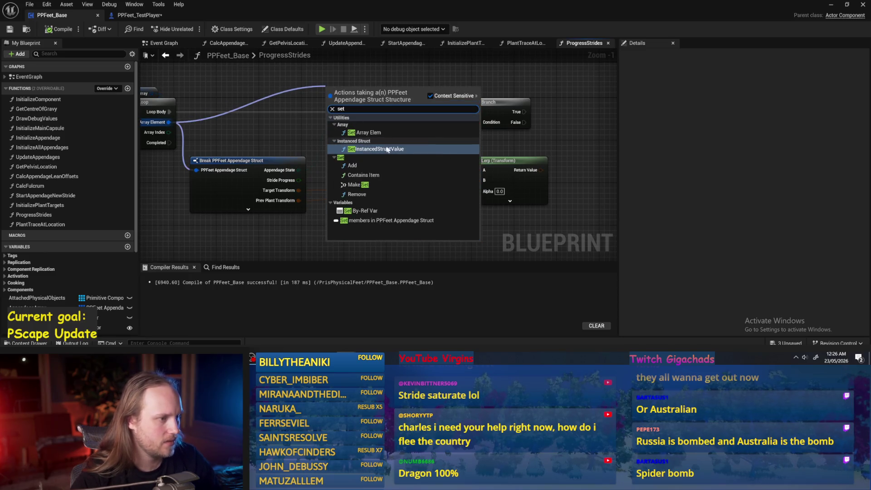
click(367, 212)
drag(327, 97, 327, 64)
key(Delete)
mouse_move(169, 122)
mouse_down()
mouse_move(193, 126)
mouse_move(297, 81)
mouse_up()
text(set mem)
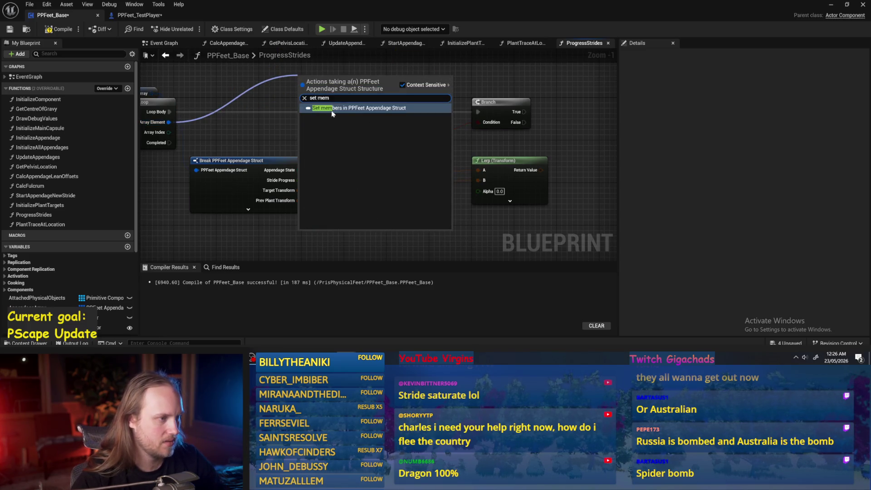
click(332, 113)
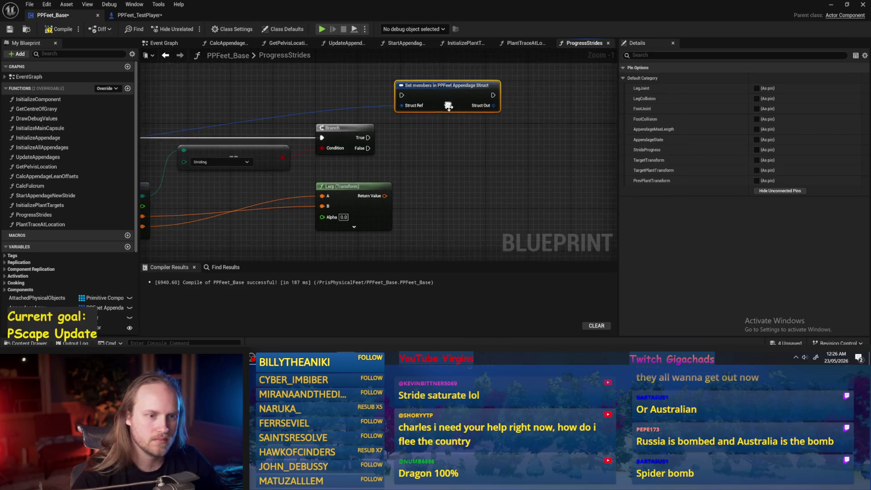
click(756, 150)
- Add delta-time stride product to Stride Progress, feeding the sum into Set members and Lerp Alpha
scroll(506, 172, down, 2)
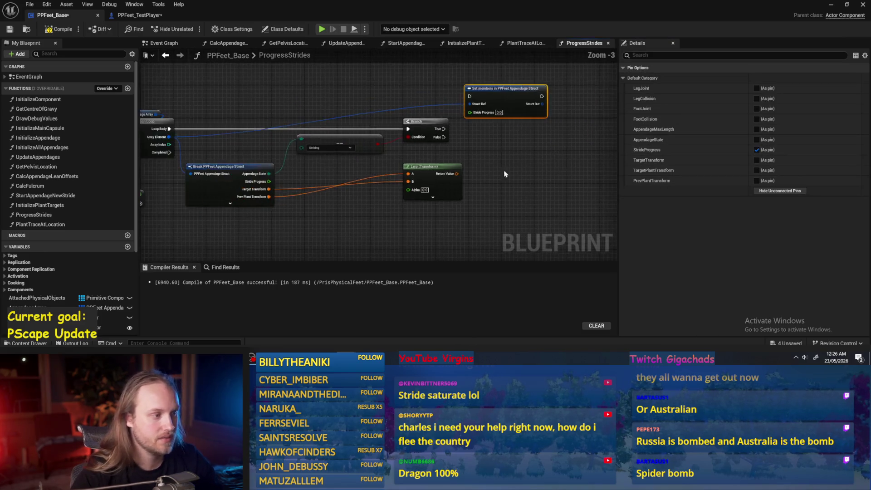
drag(286, 186, 354, 205)
mouse_move(202, 167)
mouse_down()
mouse_move(281, 196)
mouse_move(333, 98)
mouse_move(364, 65)
mouse_up()
scroll(363, 65, up, 1)
mouse_move(268, 114)
mouse_down()
mouse_move(535, 149)
mouse_move(303, 117)
mouse_move(373, 113)
mouse_up()
text(add)
key(Return)
mouse_move(321, 230)
mouse_down()
mouse_move(375, 119)
mouse_move(313, 152)
mouse_up()
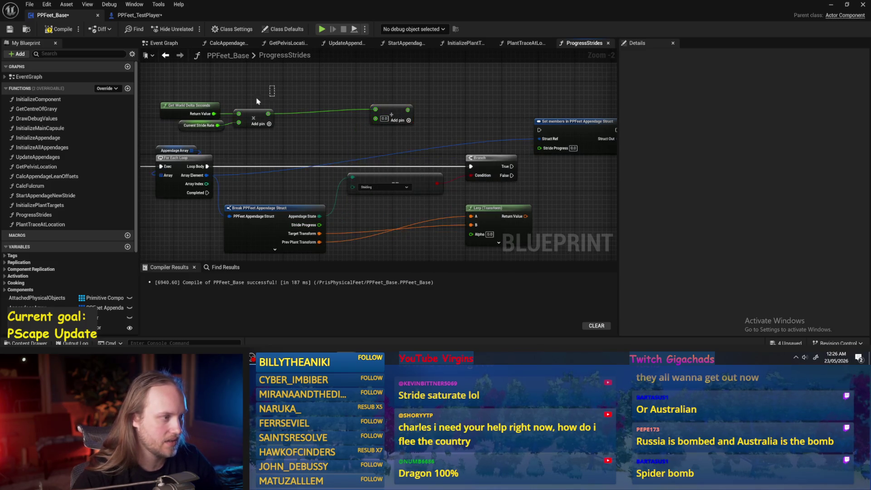
mouse_move(319, 226)
mouse_down()
mouse_move(375, 119)
mouse_move(492, 149)
mouse_up()
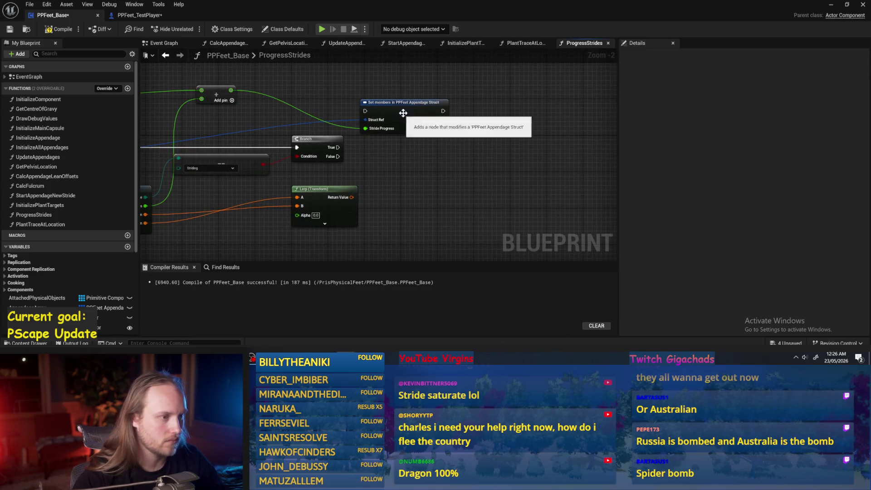
drag(330, 76, 399, 202)
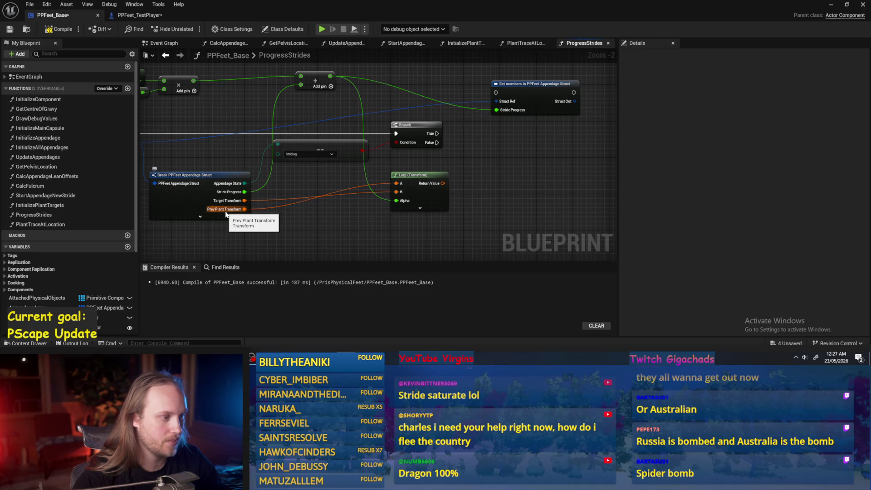
- Run the Branch True path into Set members and wire the Lerp result to Target Transform
mouse_move(325, 217)
mouse_down()
mouse_move(320, 223)
mouse_move(378, 203)
mouse_up()
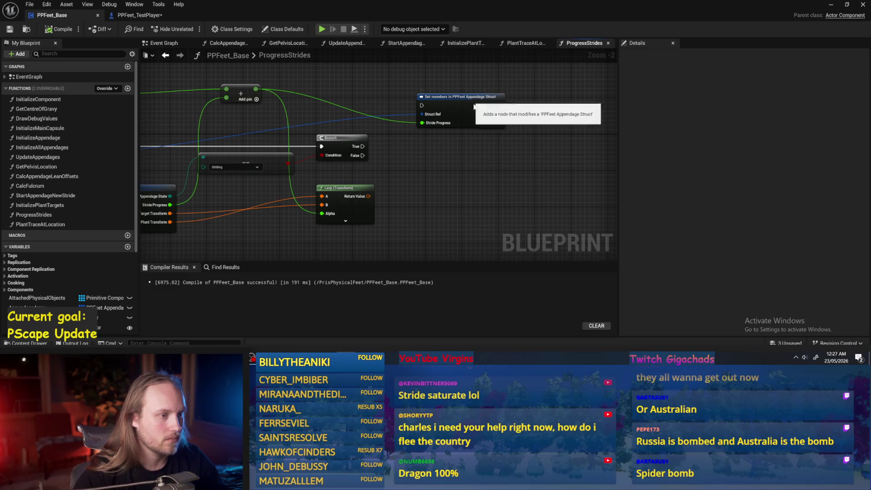
drag(481, 105, 507, 119)
mouse_move(362, 147)
mouse_down()
mouse_move(450, 119)
mouse_move(485, 136)
mouse_up()
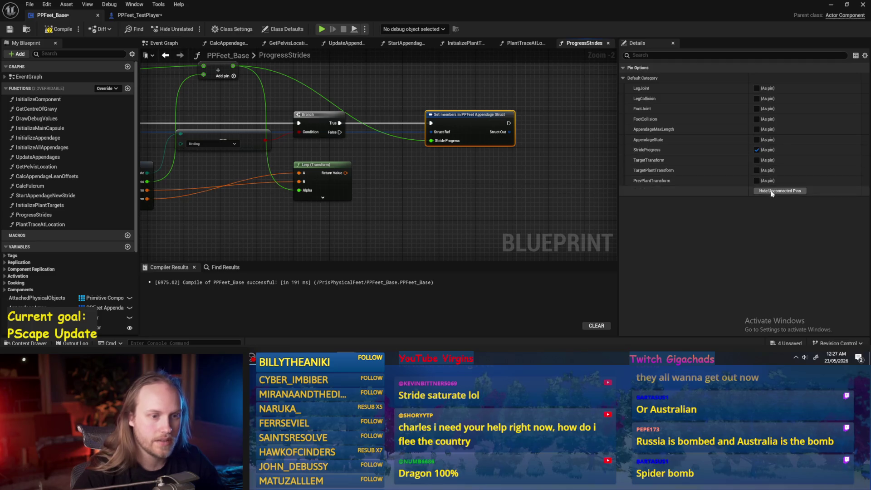
click(757, 161)
mouse_move(346, 173)
mouse_down()
mouse_move(436, 156)
mouse_move(530, 160)
mouse_up()
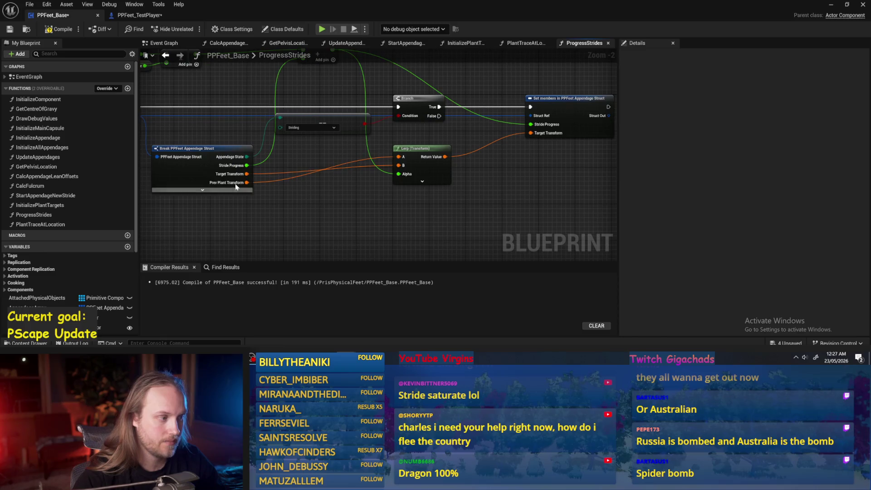
drag(346, 189, 370, 187)
- Expose Target Plant Transform on the Break node, feed it into Lerp B, and compile
scroll(371, 187, up, 2)
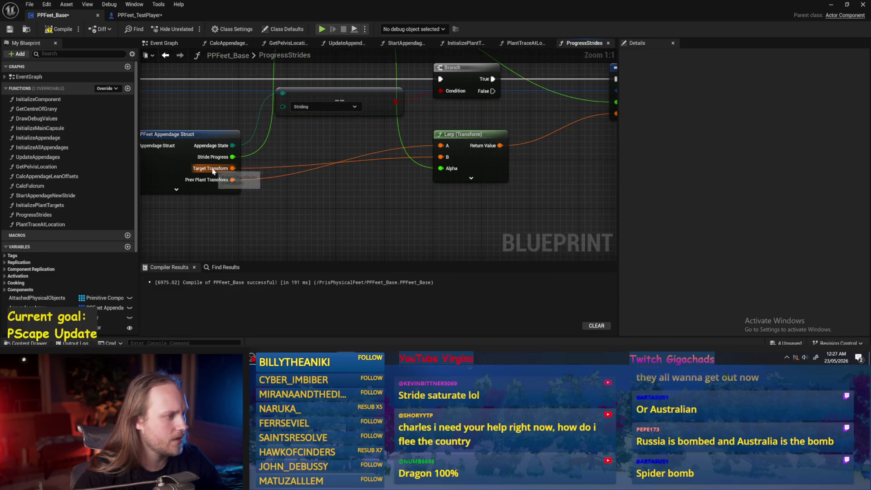
click(193, 143)
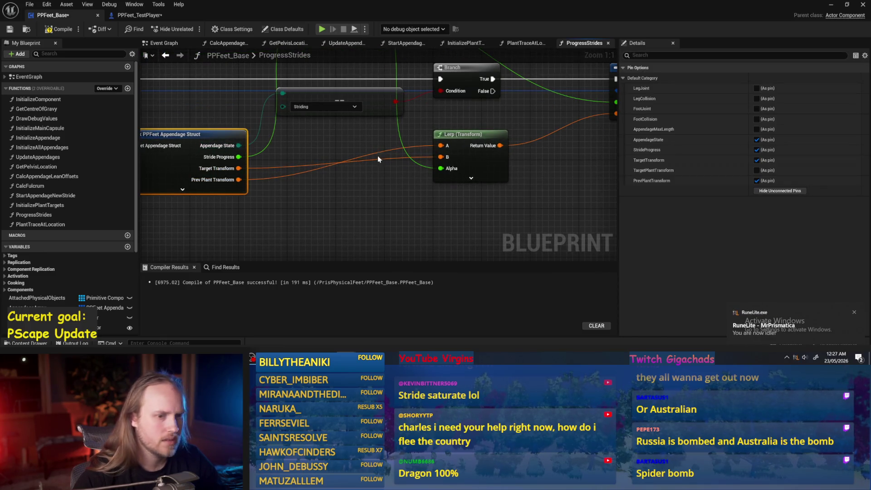
drag(183, 134, 249, 130)
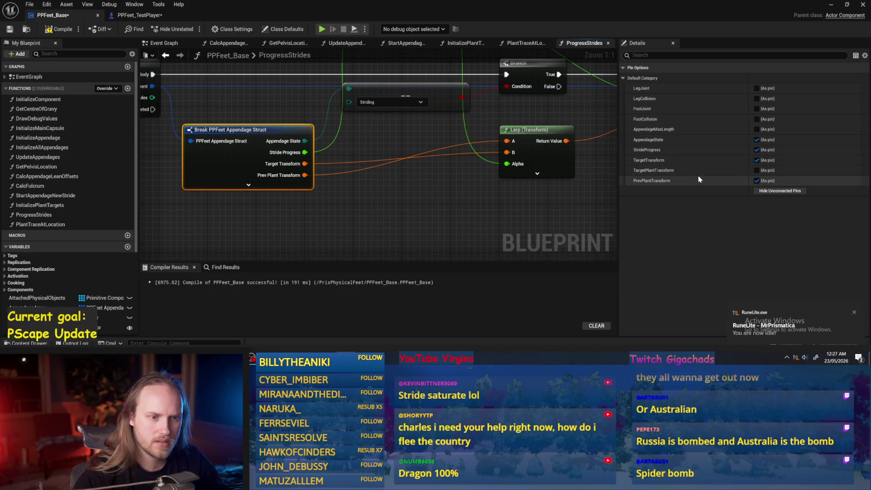
click(757, 170)
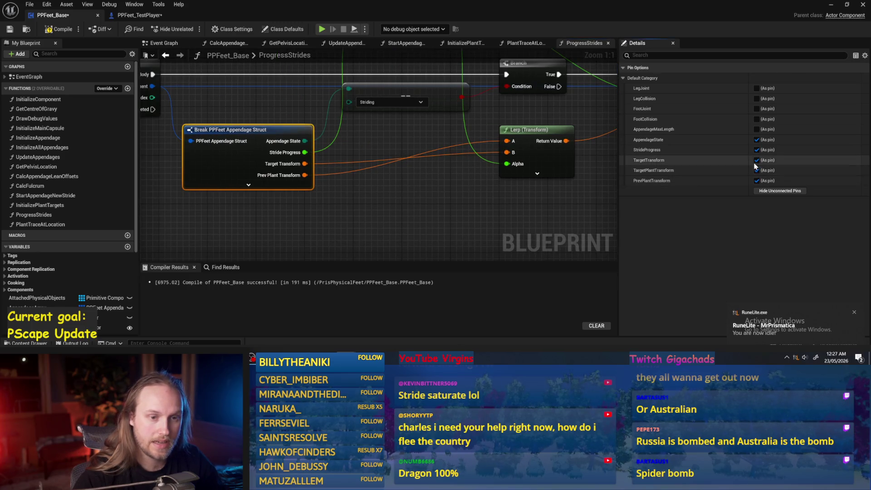
click(349, 189)
drag(261, 176, 487, 160)
scroll(510, 204, down, 2)
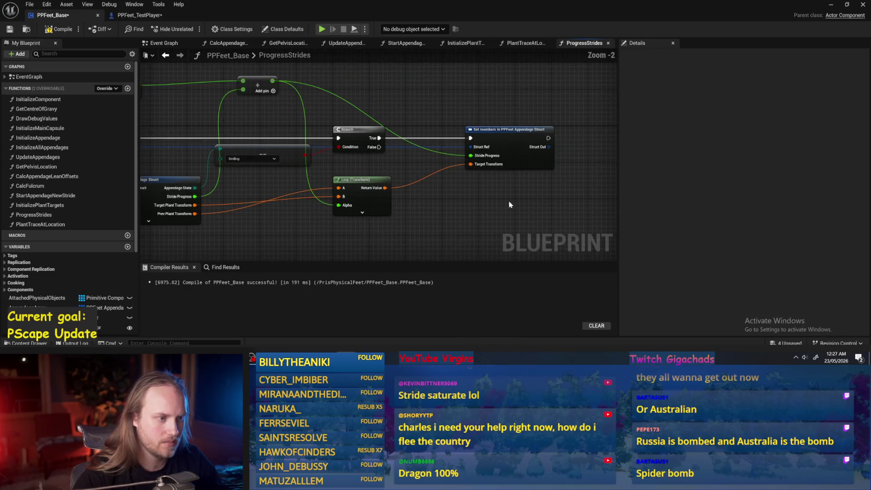
click(62, 31)
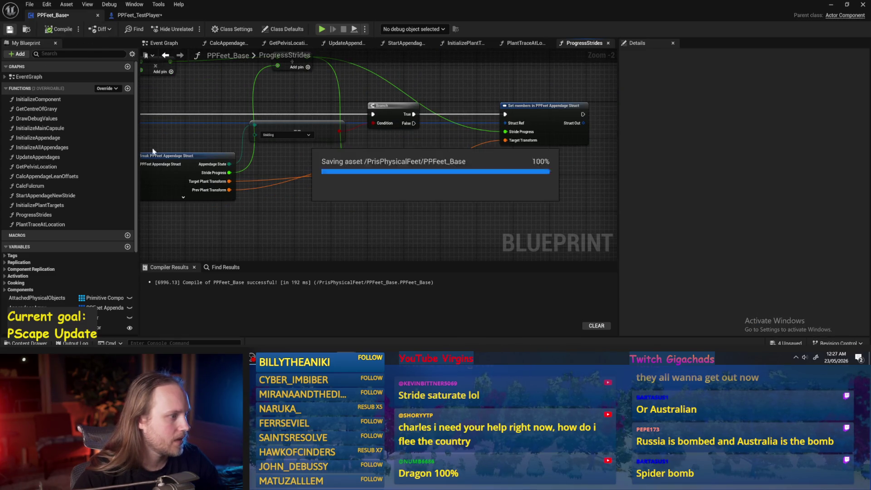
- Reposition the Lerp and Break PPFeet Appendage Struct nodes lower in the graph
scroll(250, 166, up, 5)
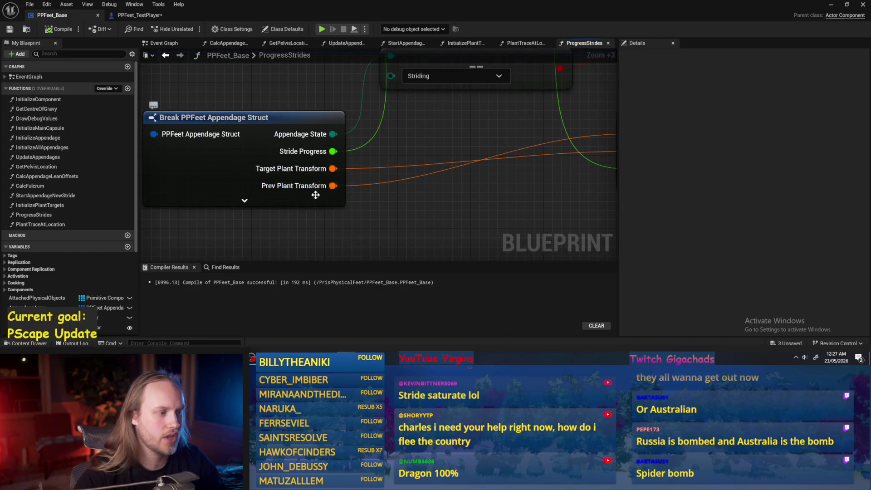
scroll(365, 170, down, 4)
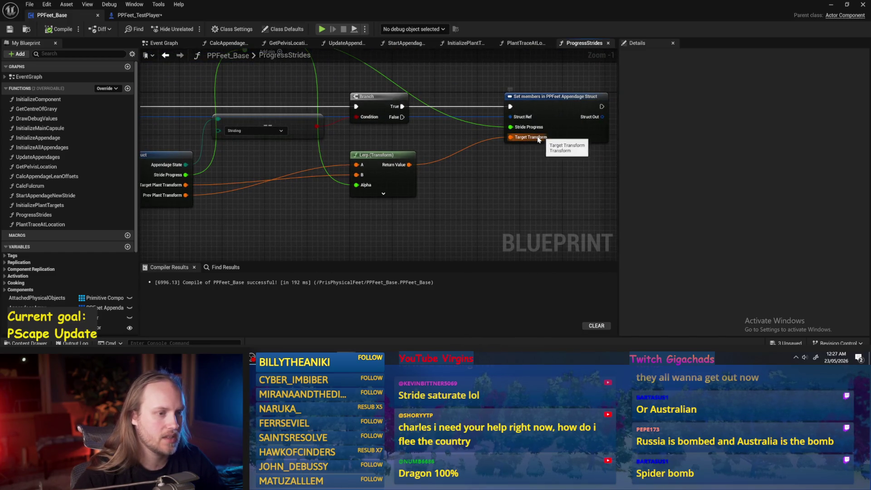
scroll(246, 167, up, 2)
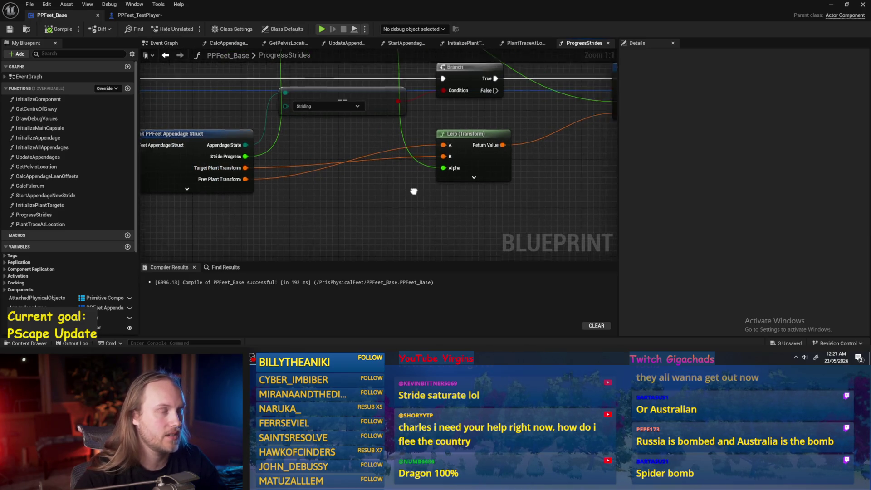
scroll(371, 208, down, 2)
drag(431, 182, 432, 195)
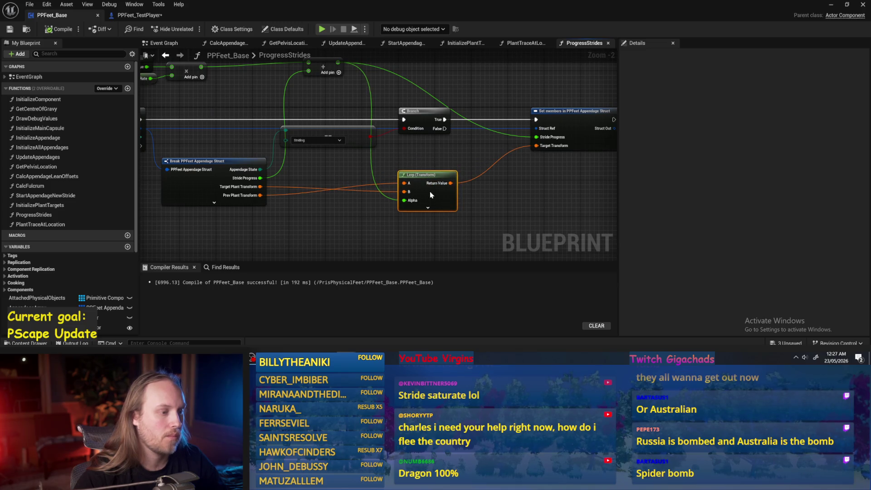
click(434, 152)
mouse_move(433, 153)
mouse_down()
mouse_move(467, 175)
mouse_move(437, 114)
mouse_up()
scroll(436, 115, down, 1)
mouse_move(525, 126)
mouse_down()
mouse_move(291, 168)
mouse_move(279, 176)
mouse_move(279, 211)
mouse_up()
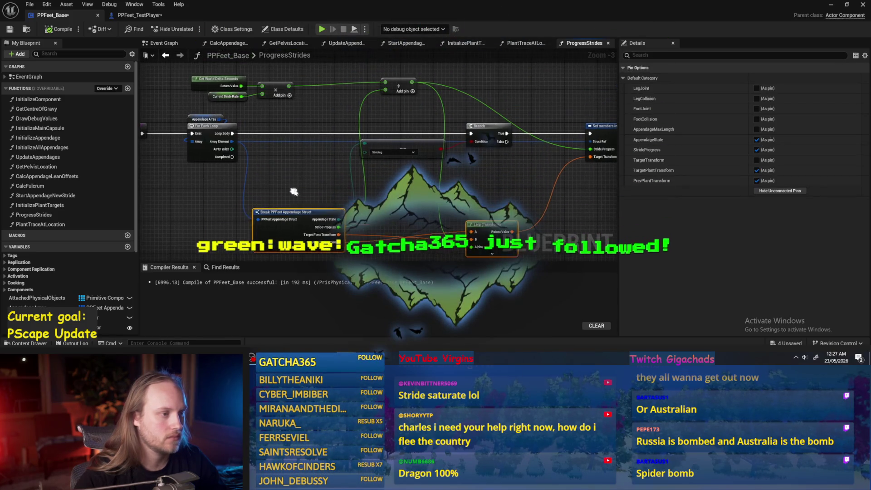
click(439, 83)
- Move the stride-rate math nodes down and align the Add node with its input
drag(439, 83, 192, 102)
drag(277, 96, 277, 194)
scroll(222, 168, up, 2)
click(217, 156)
drag(298, 167, 313, 162)
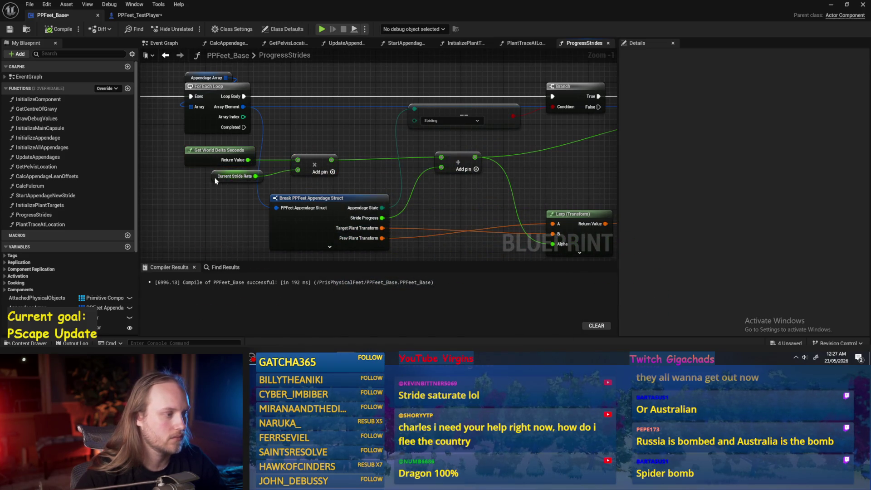
drag(214, 178, 222, 181)
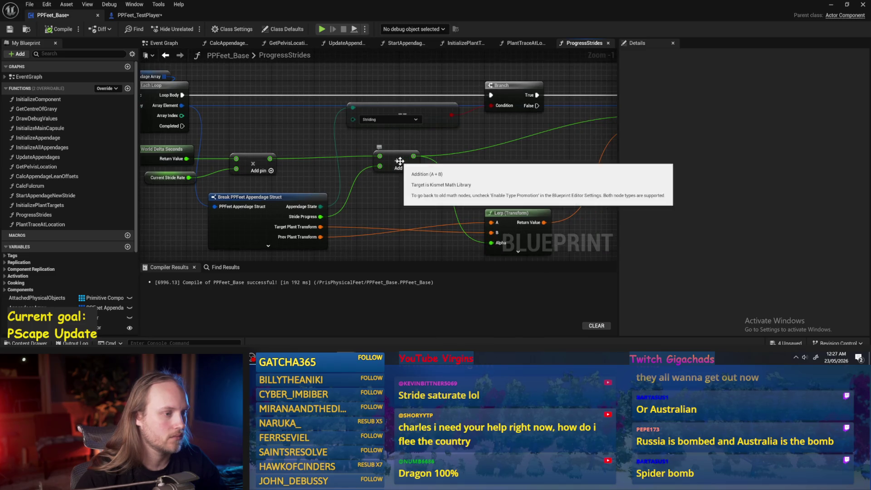
click(391, 159)
scroll(413, 143, down, 1)
key(q)
- Add a reroute point on the green wire and compile the blueprint
click(375, 147)
double_click(377, 146)
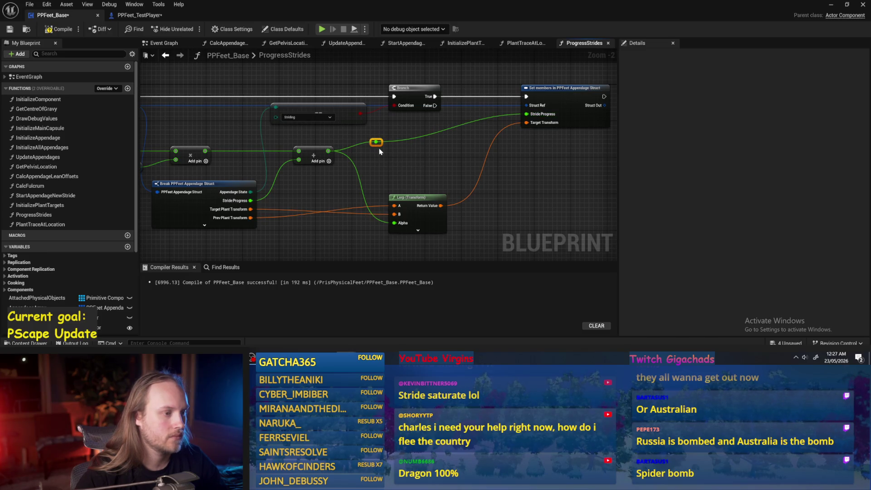
mouse_move(378, 143)
mouse_down()
mouse_move(424, 167)
mouse_move(454, 157)
mouse_up()
key(Escape)
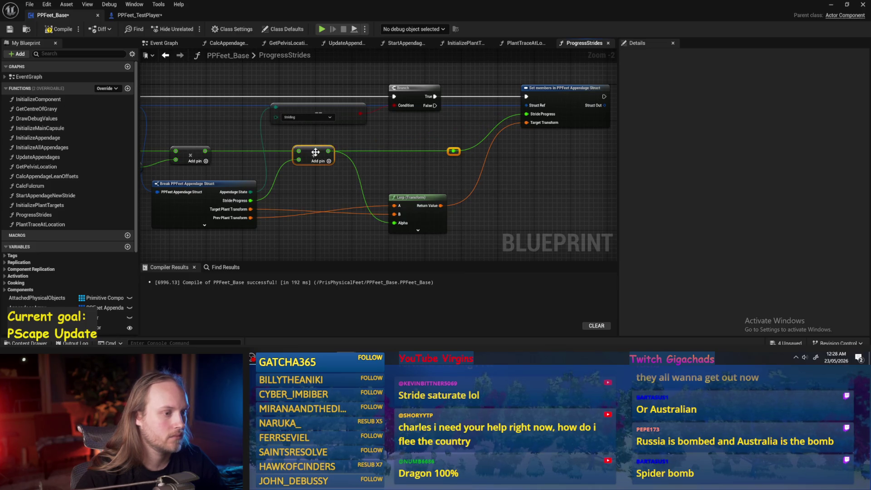
drag(399, 145, 419, 149)
drag(513, 101, 431, 118)
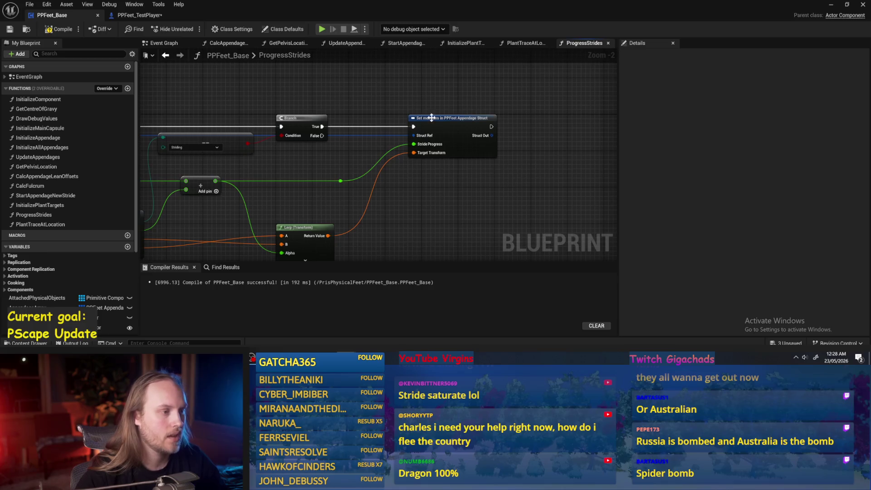
click(49, 31)
- Move the Select node down, review the whole ProgressStrides graph, and compile PPFeet_Base
drag(379, 160, 413, 143)
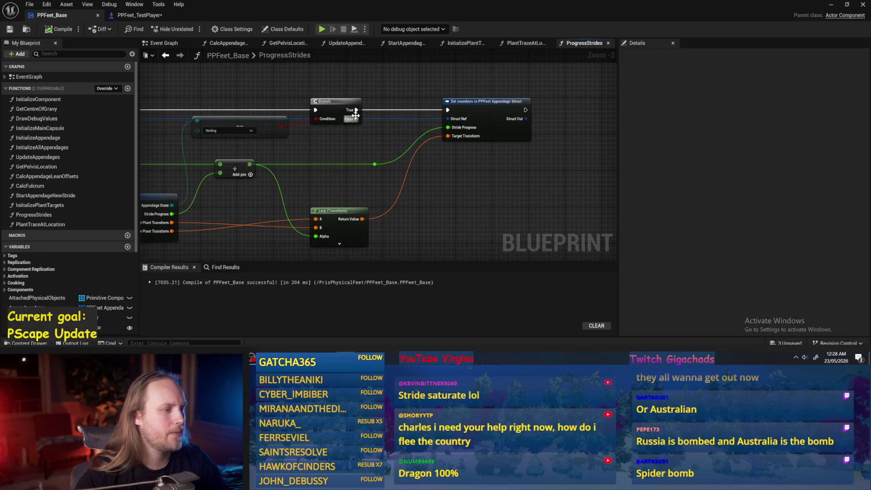
drag(379, 169, 520, 164)
drag(382, 122, 383, 130)
drag(615, 161, 398, 170)
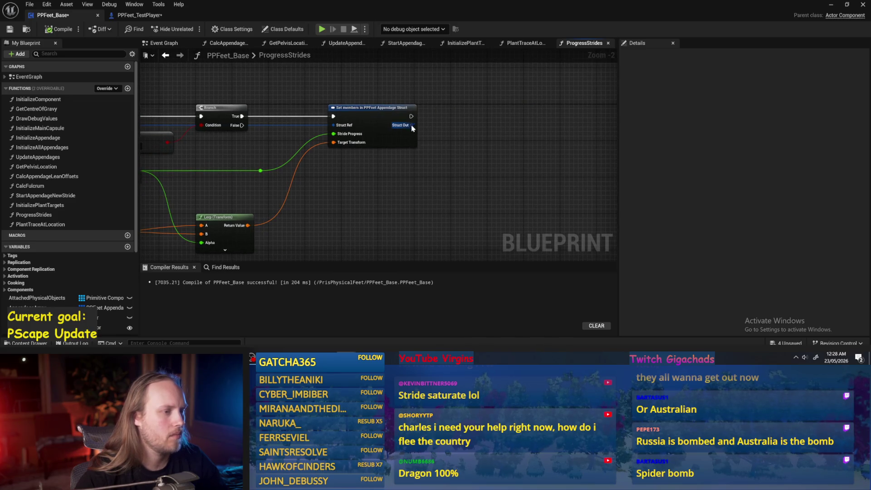
drag(515, 127, 475, 127)
drag(327, 89, 451, 86)
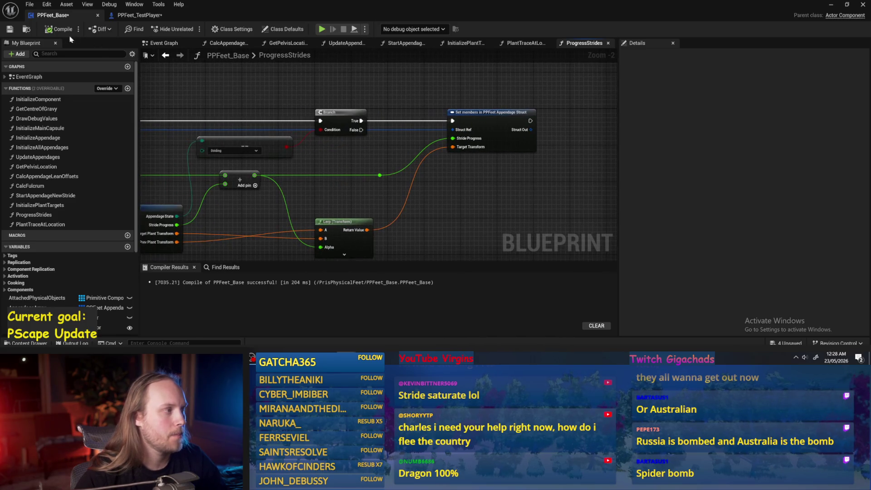
mouse_move(454, 191)
mouse_down()
mouse_move(564, 122)
mouse_move(541, 164)
mouse_up()
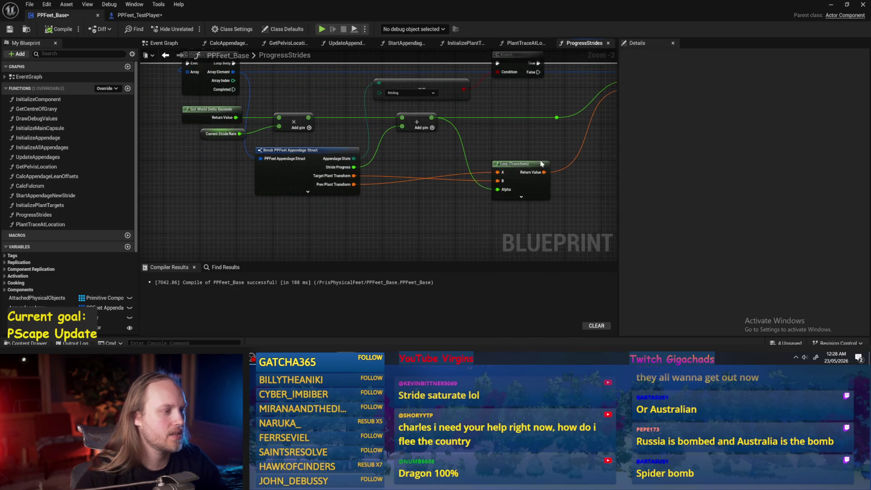
drag(466, 191, 308, 219)
drag(512, 152, 554, 177)
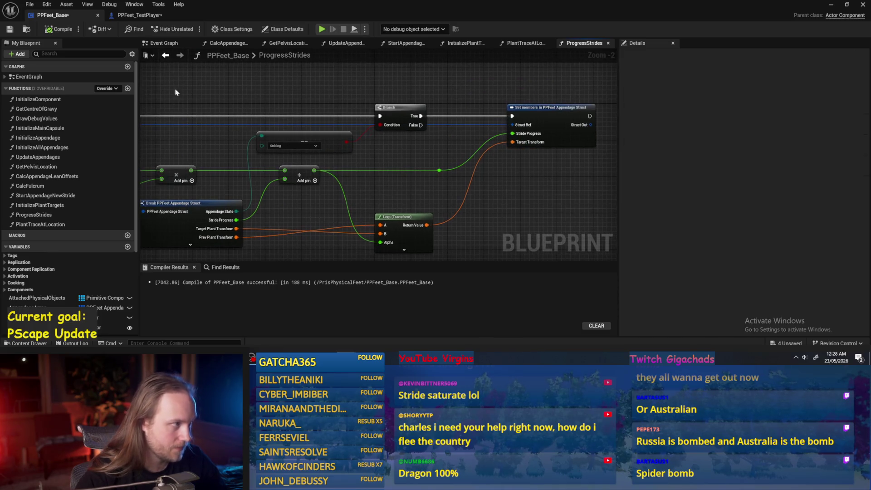
click(9, 29)
- Switch to the PlantTraceAtLocation function graph
drag(175, 95, 243, 99)
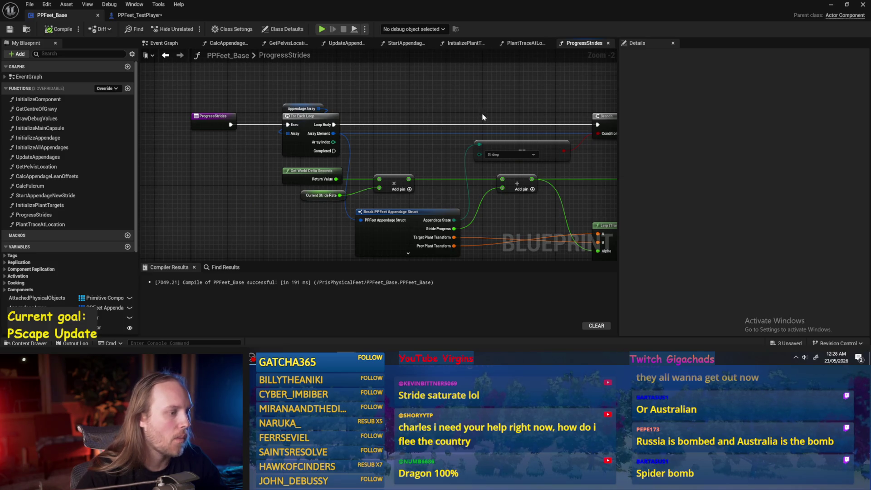
mouse_move(489, 113)
mouse_down()
mouse_move(274, 107)
mouse_move(355, 126)
mouse_move(494, 131)
mouse_move(356, 102)
mouse_up()
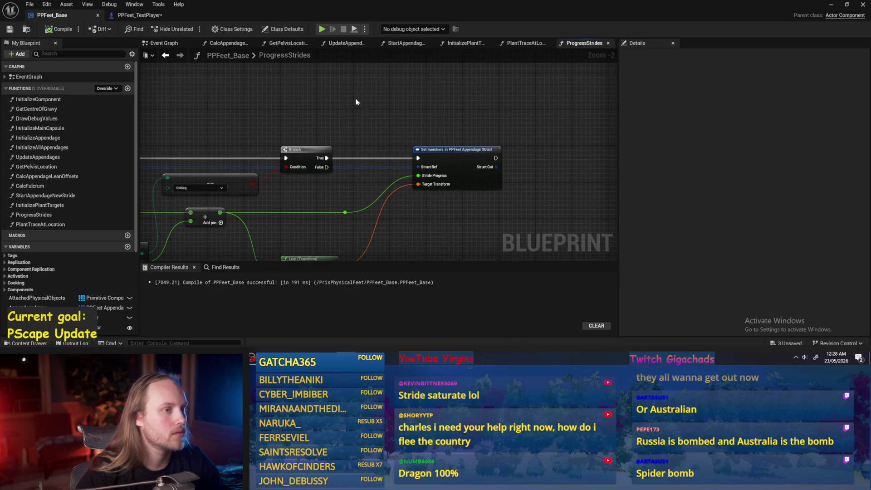
click(517, 45)
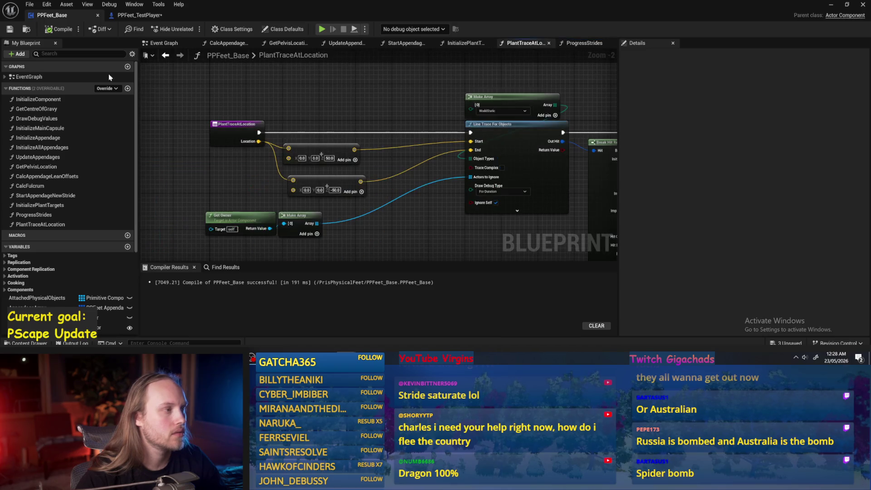
- Go through the Event Graph to the UpdateAppendages function graph
click(163, 44)
drag(403, 172, 374, 202)
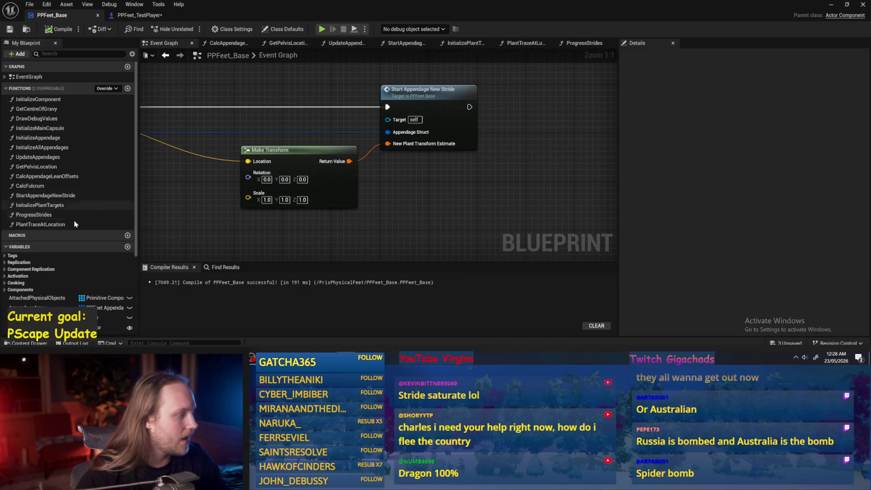
double_click(38, 157)
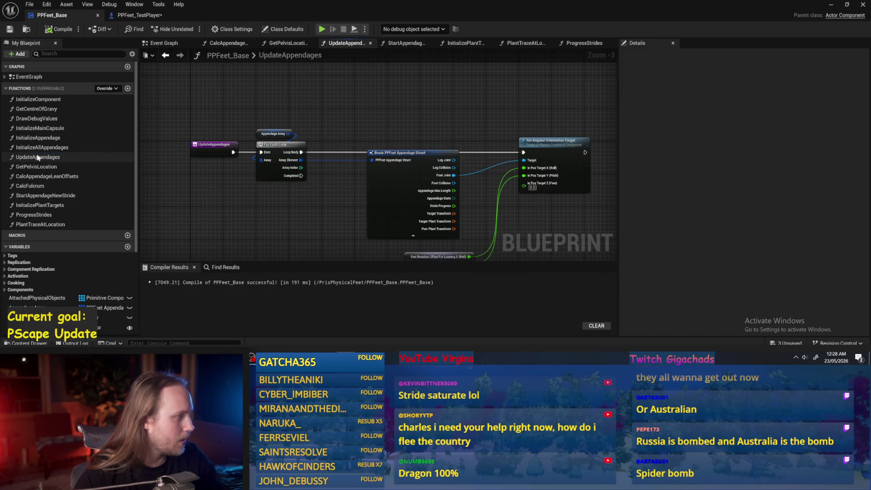
- Reposition the Break PPFeet Appendage Struct node and the feet rotation offset node
mouse_move(368, 163)
mouse_down()
mouse_move(360, 175)
mouse_move(354, 170)
mouse_up()
click(414, 121)
drag(414, 121, 379, 113)
drag(327, 176, 331, 176)
click(308, 121)
mouse_move(347, 240)
mouse_down()
mouse_move(320, 215)
mouse_move(335, 220)
mouse_up()
scroll(352, 223, up, 2)
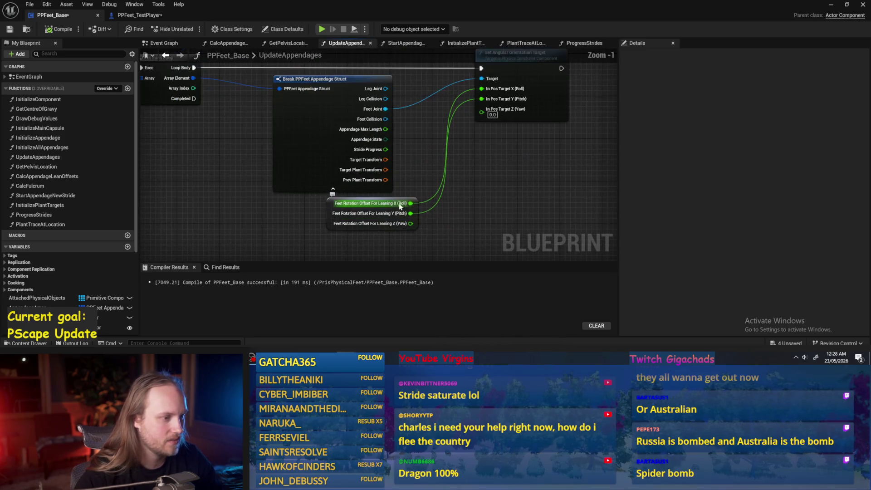
mouse_move(405, 201)
mouse_down()
mouse_move(404, 72)
mouse_move(433, 86)
mouse_move(468, 191)
mouse_up()
- Delete the Break struct, rotation offset and Set Angular Orientation Target nodes, then compile
scroll(468, 190, down, 1)
ctrl+click(343, 167)
key(Delete)
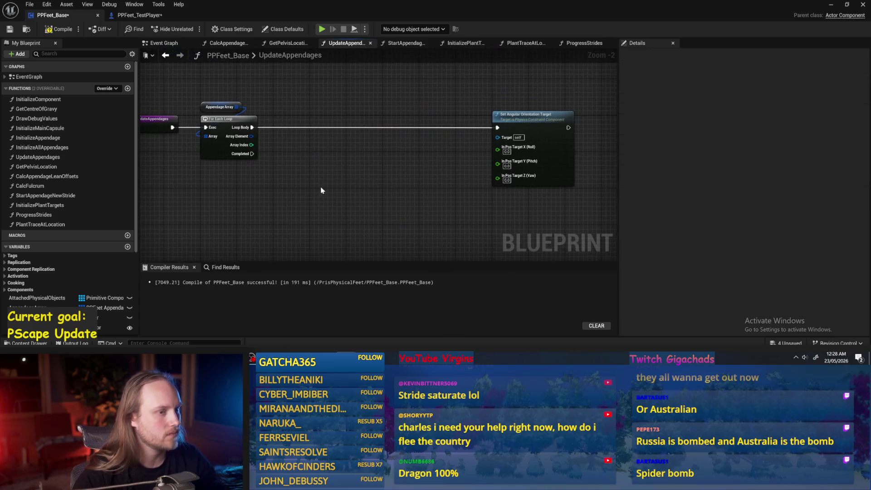
drag(311, 161, 648, 184)
key(Delete)
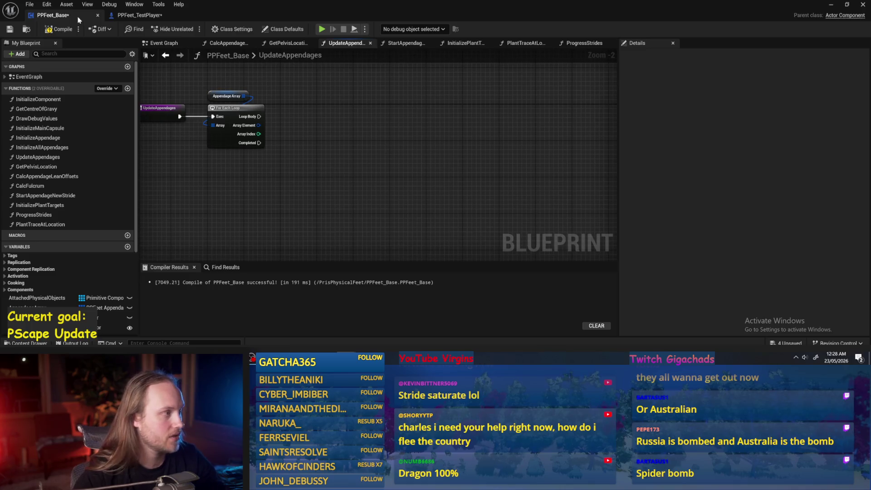
click(10, 30)
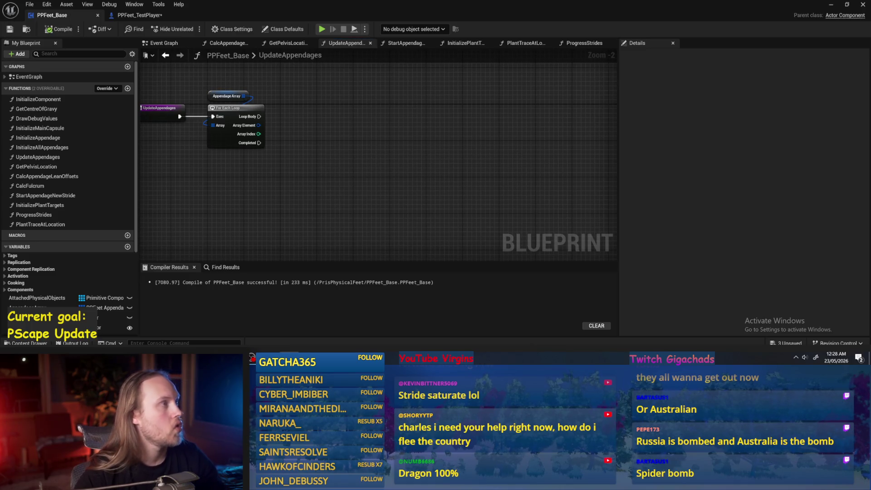
- Create a Break PPFeet Appendage Struct from Array Element with all pins shown, and compile
drag(260, 139, 293, 142)
text(break)
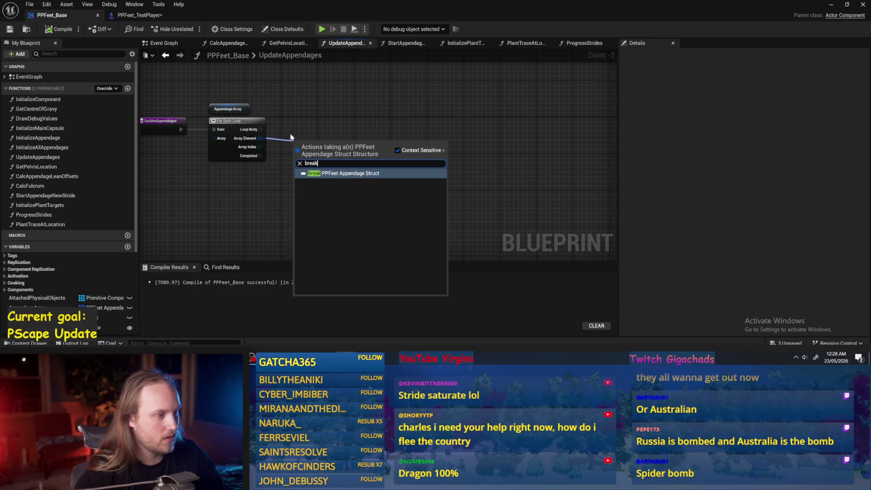
key(Return)
click(335, 168)
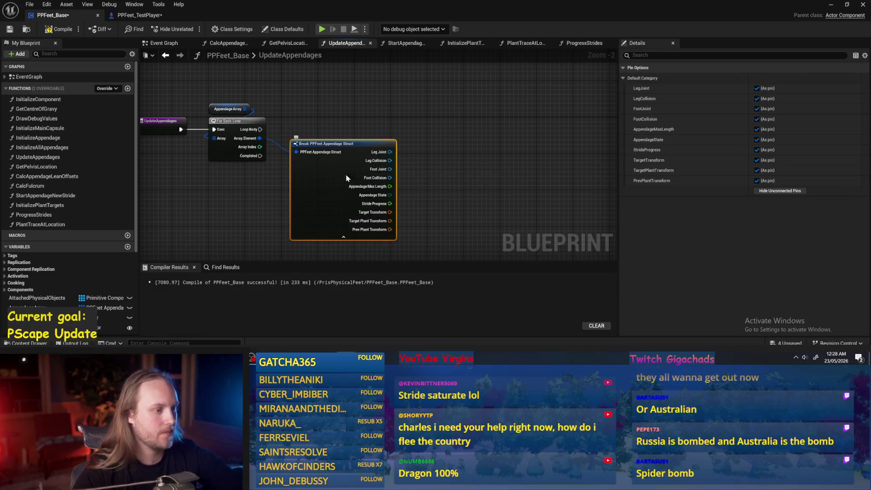
drag(307, 167, 318, 168)
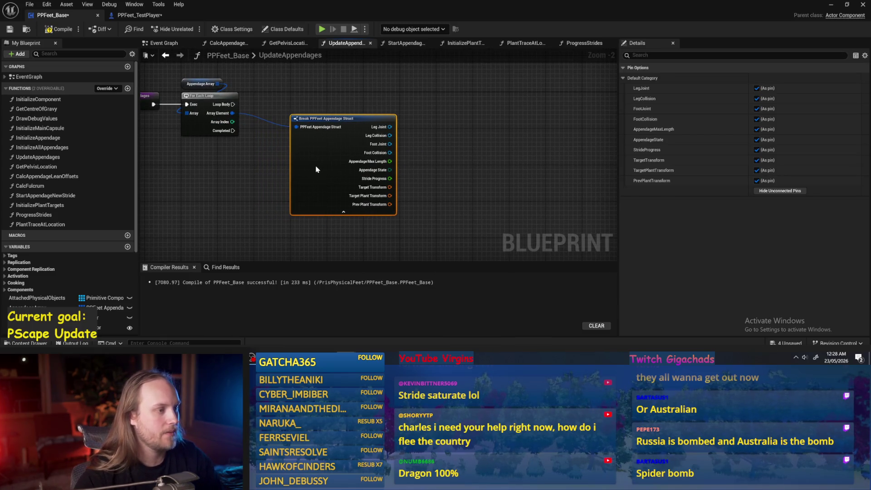
click(480, 162)
click(9, 29)
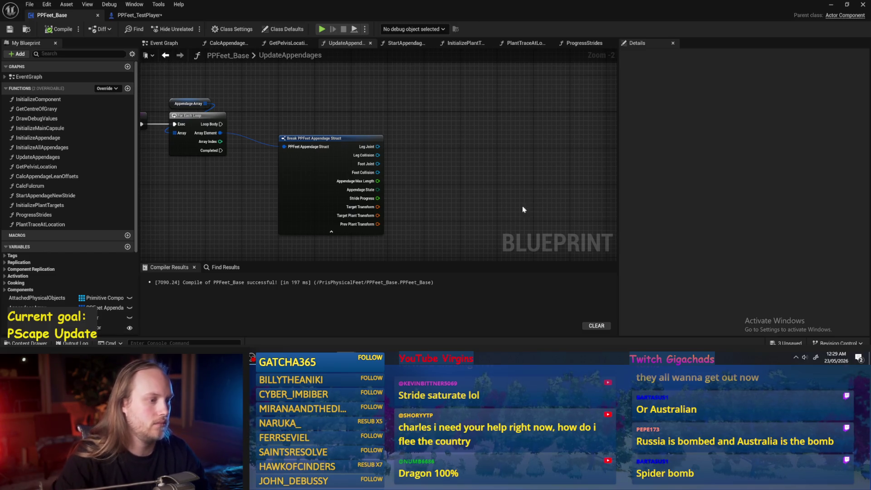
- Try pulling new nodes from the Foot Joint pin, then recenter on the Break struct node
scroll(393, 184, up, 1)
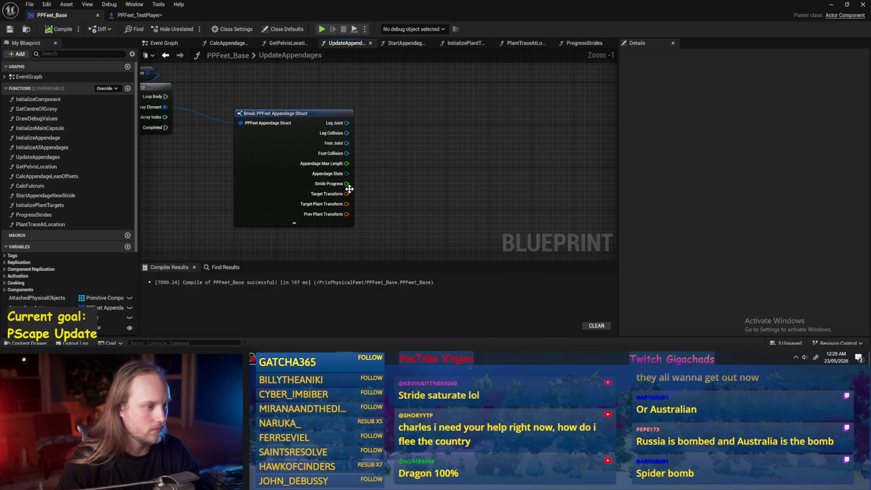
drag(347, 143, 453, 144)
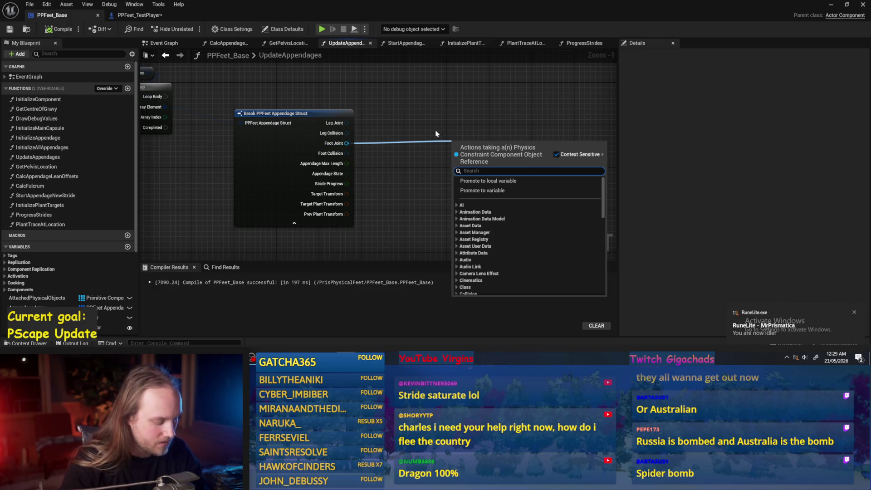
text(brea)
mouse_move(347, 143)
mouse_down()
mouse_move(394, 139)
mouse_move(416, 173)
mouse_up()
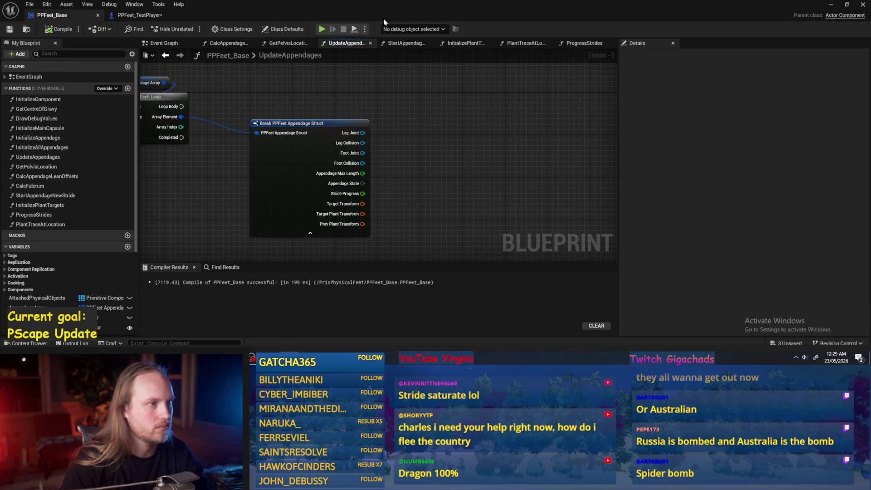
drag(436, 160, 470, 160)
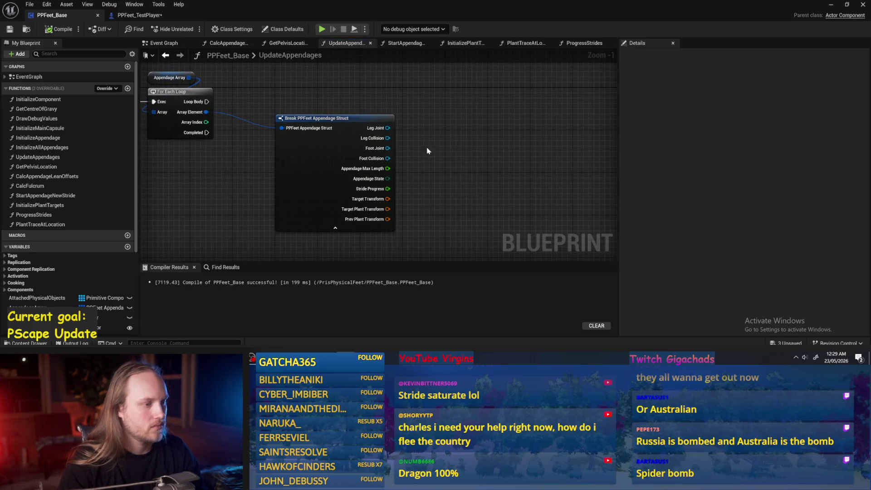
mouse_move(405, 128)
mouse_down()
mouse_move(355, 135)
mouse_move(402, 130)
mouse_up()
scroll(356, 136, up, 1)
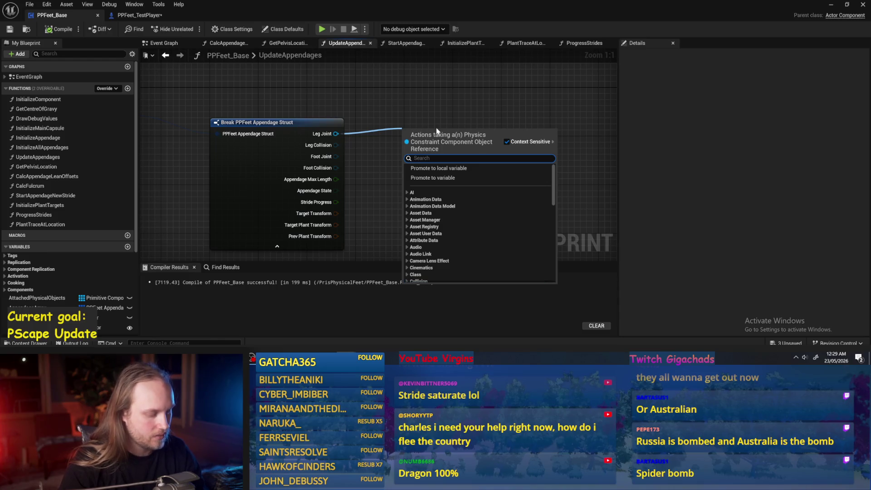
text(a==linear)
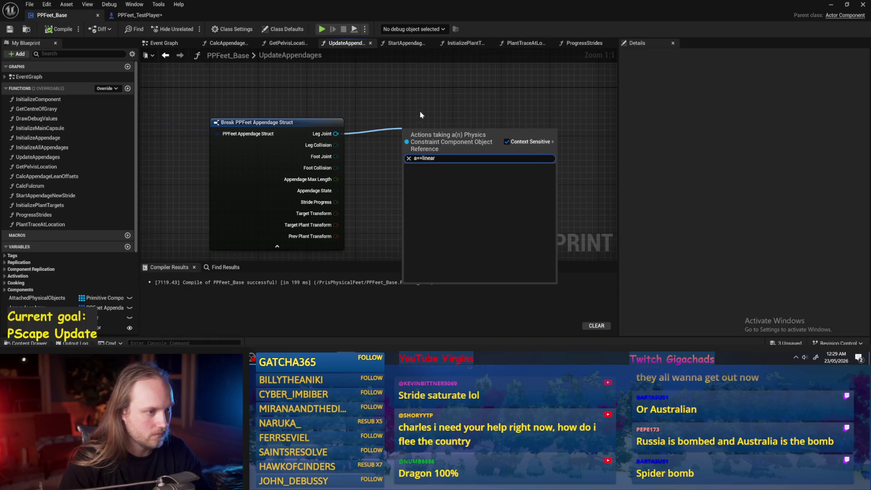
key(Escape)
- Add Set Linear Position Target on Leg Joint, split In Pos Target, and wire Loop Body into it
drag(336, 134, 413, 135)
text(linear)
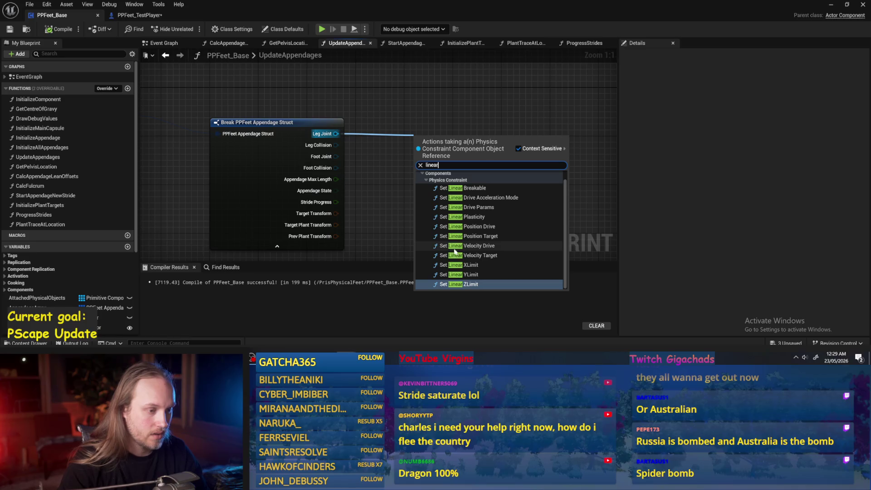
click(460, 237)
drag(474, 163, 498, 133)
right_click(442, 145)
click(454, 184)
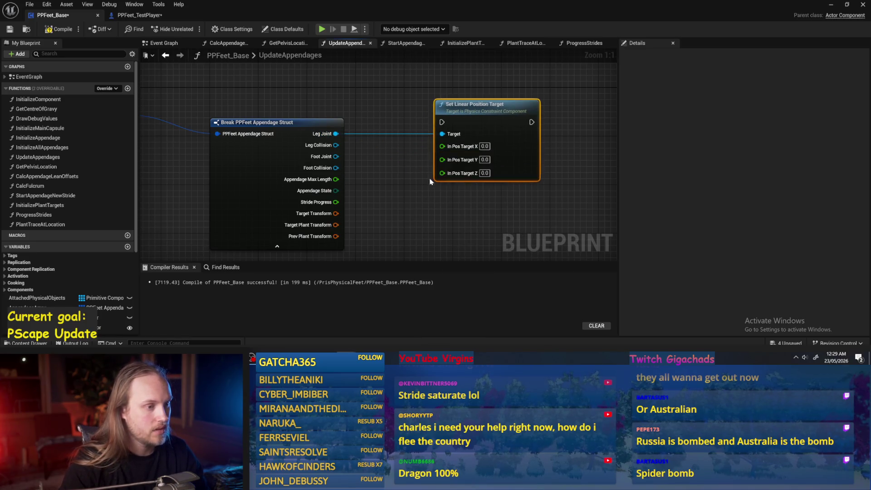
scroll(359, 143, down, 2)
scroll(189, 112, up, 2)
mouse_move(185, 114)
mouse_down()
mouse_move(528, 120)
mouse_move(516, 116)
mouse_up()
click(242, 87)
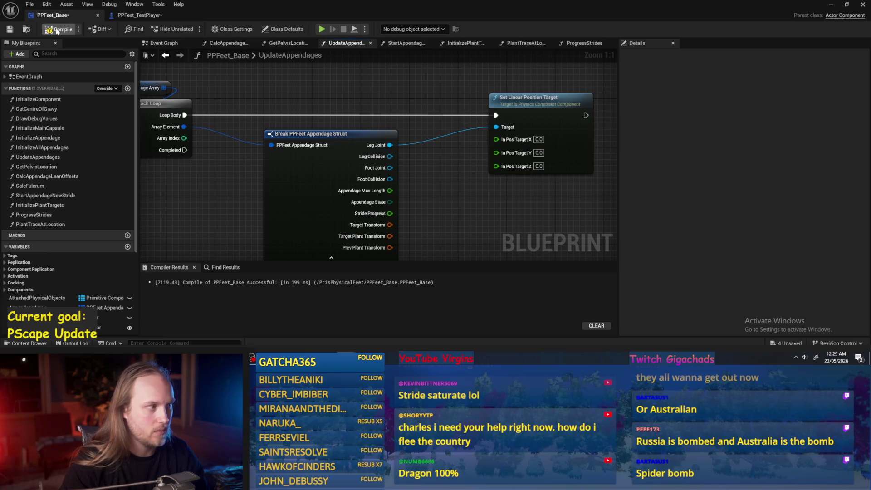
- Compile the blueprint, then play and simulate the level to test the legs
click(57, 30)
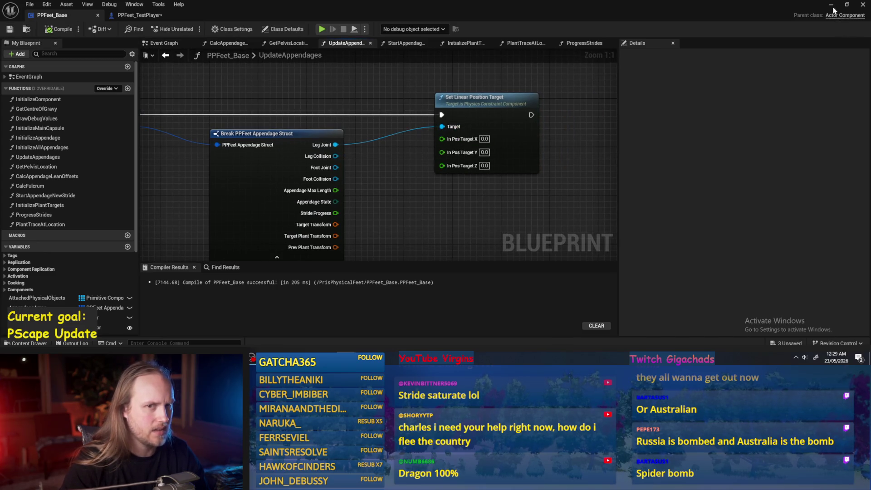
click(833, 6)
click(189, 28)
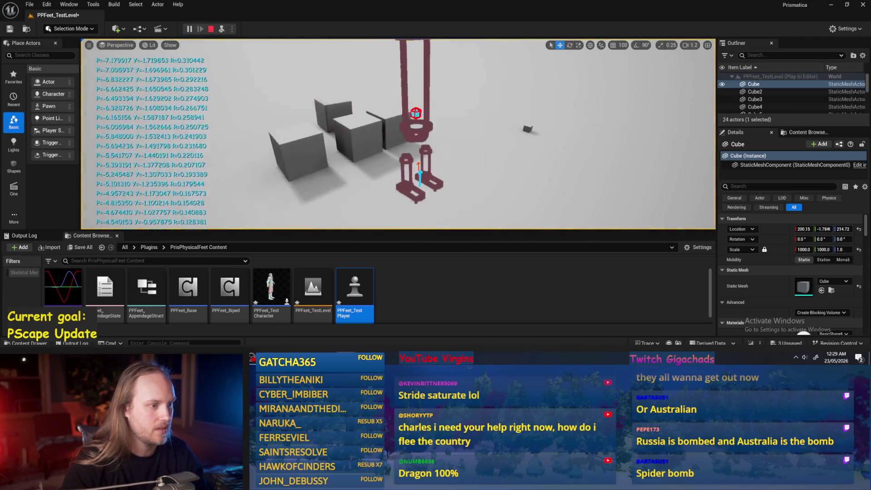
key(alt+Tab)
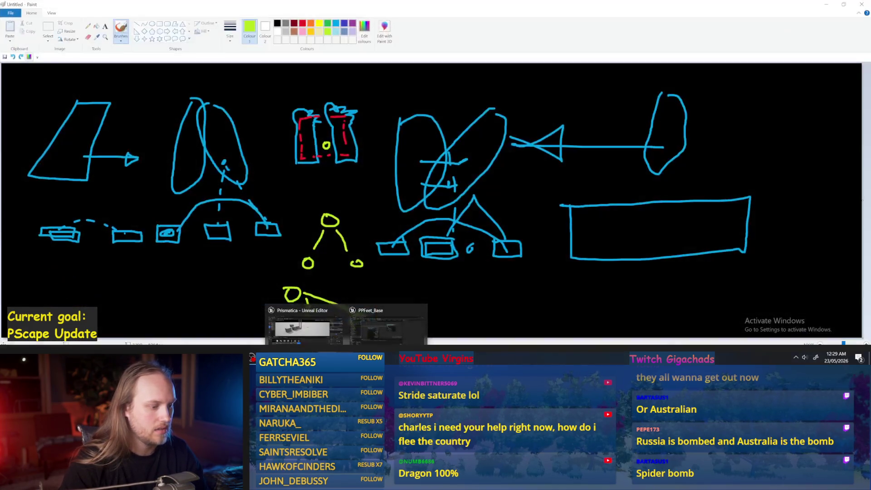
key(alt+Tab)
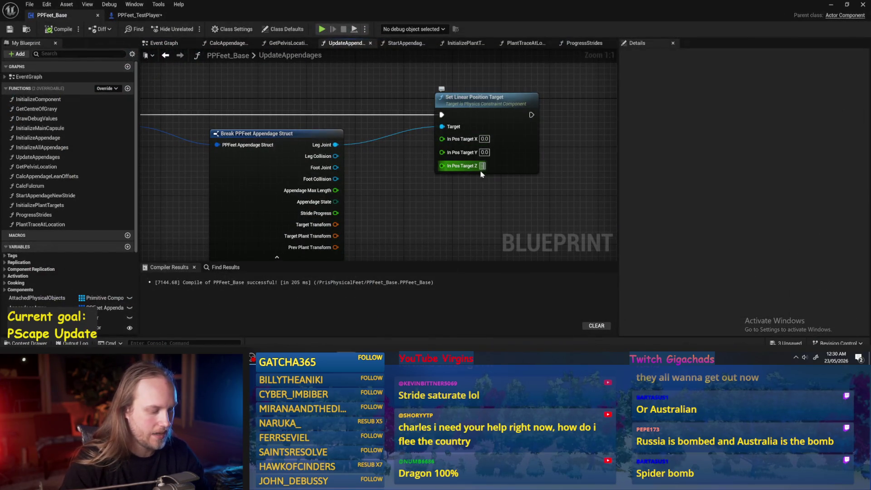
double_click(364, 11)
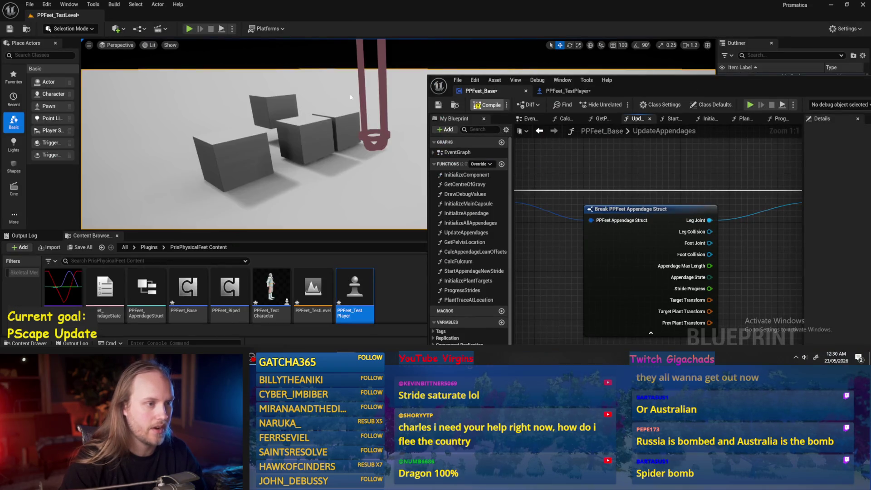
click(218, 30)
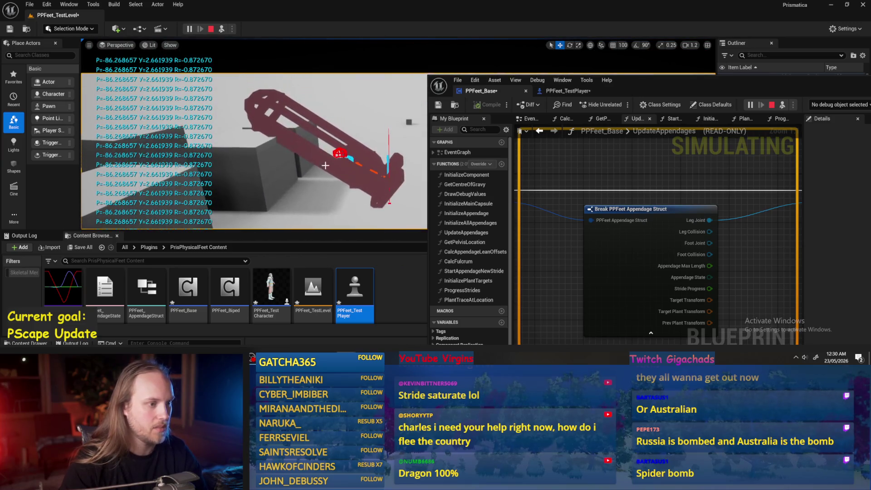
key(Escape)
key(e)
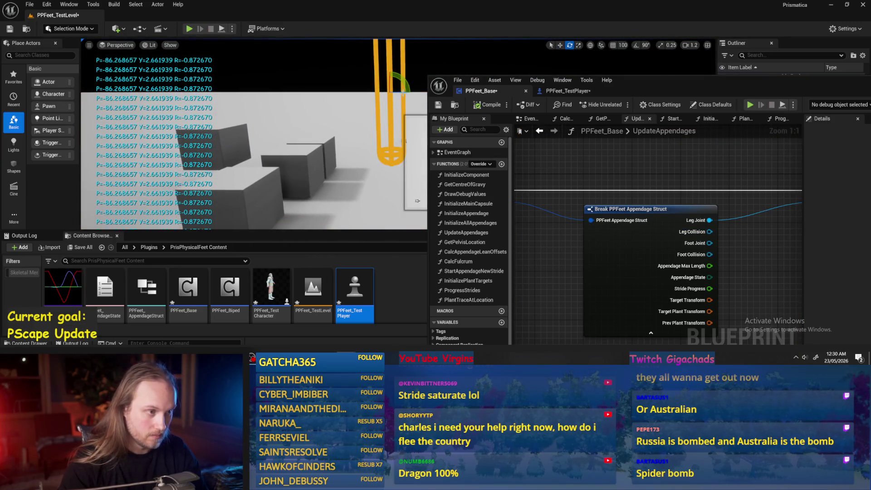
click(221, 29)
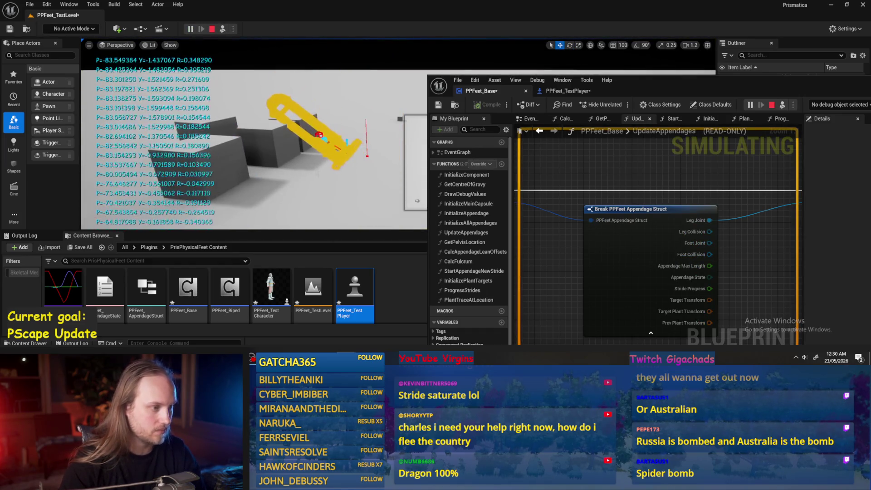
key(Escape)
- Set linear position target Z to 100.0, recompile, re-simulate, and maximize the blueprint editor
scroll(626, 243, down, 1)
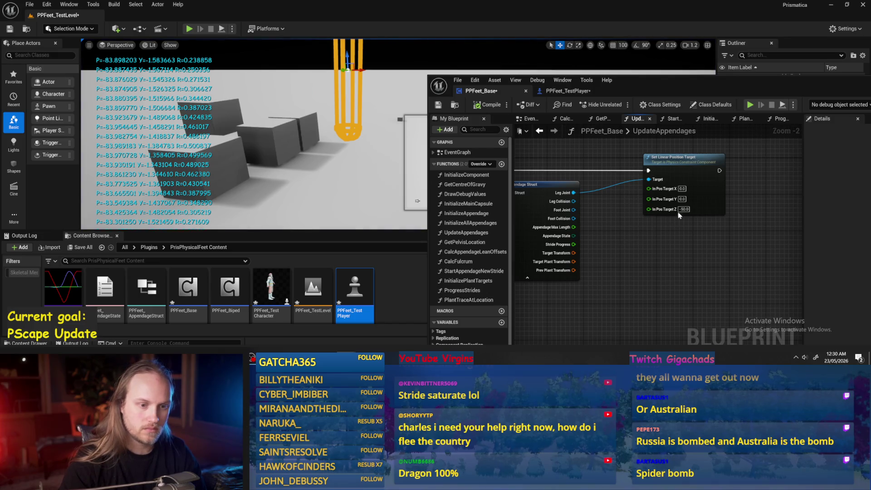
click(683, 210)
click(489, 107)
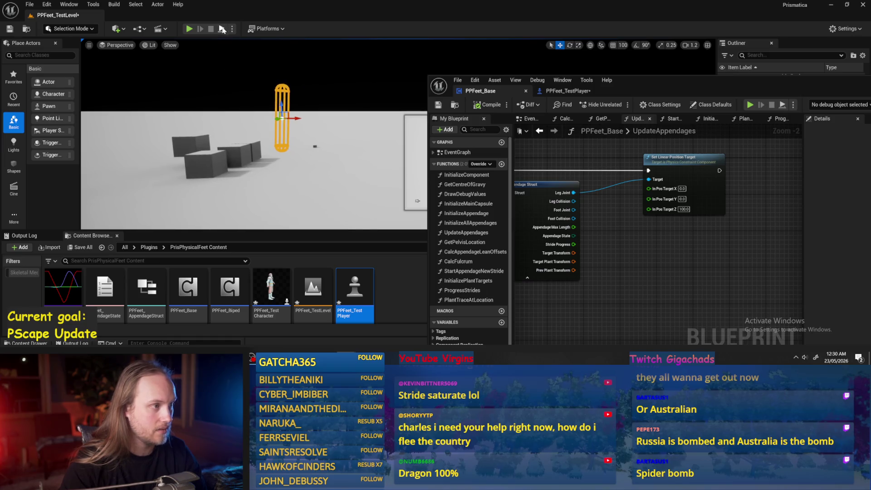
drag(232, 52, 233, 52)
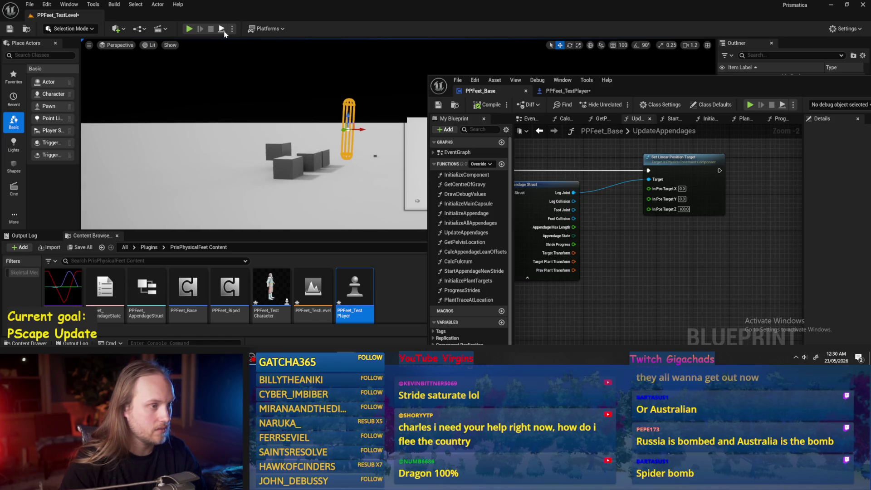
click(222, 29)
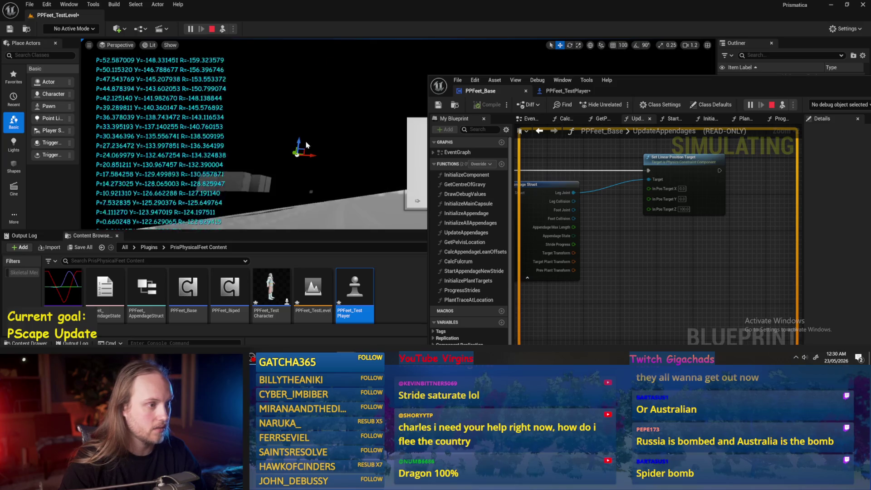
key(Escape)
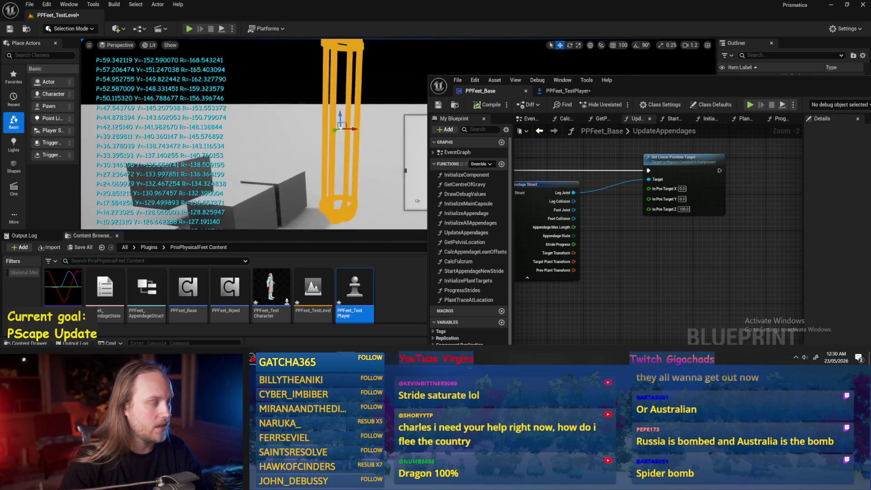
double_click(647, 85)
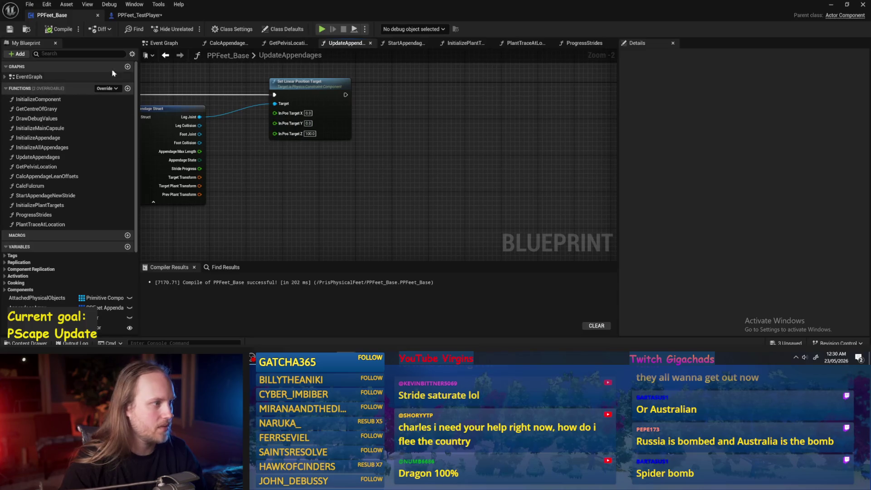
- Search the results for 'print' and delete the Print String node in CalcAppendageLeanOffsets
click(168, 43)
click(229, 268)
click(233, 278)
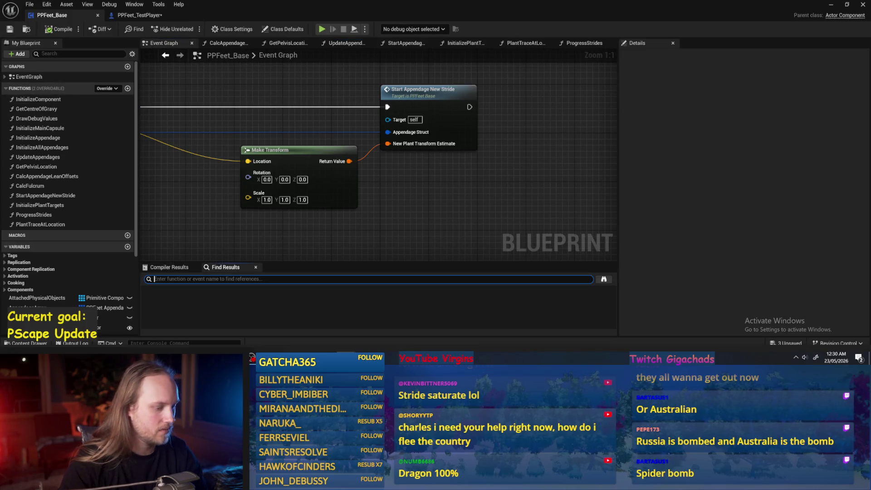
text(Print)
scroll(181, 313, down, 1)
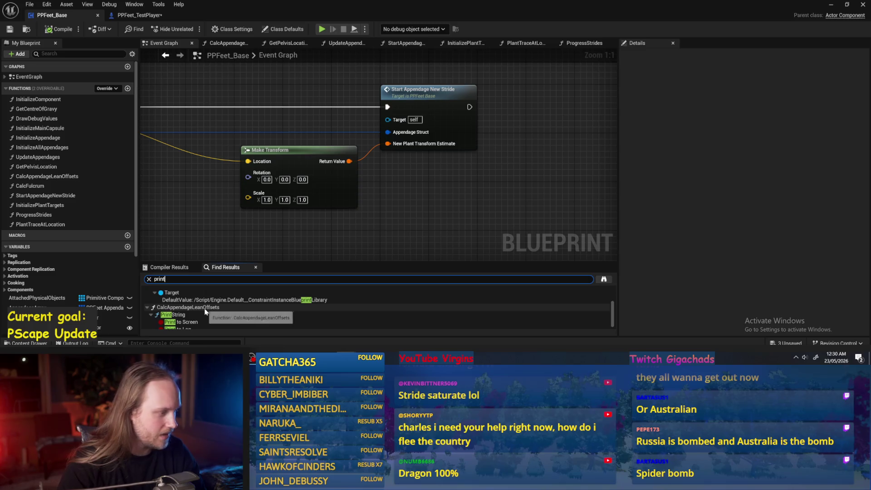
click(173, 315)
key(Delete)
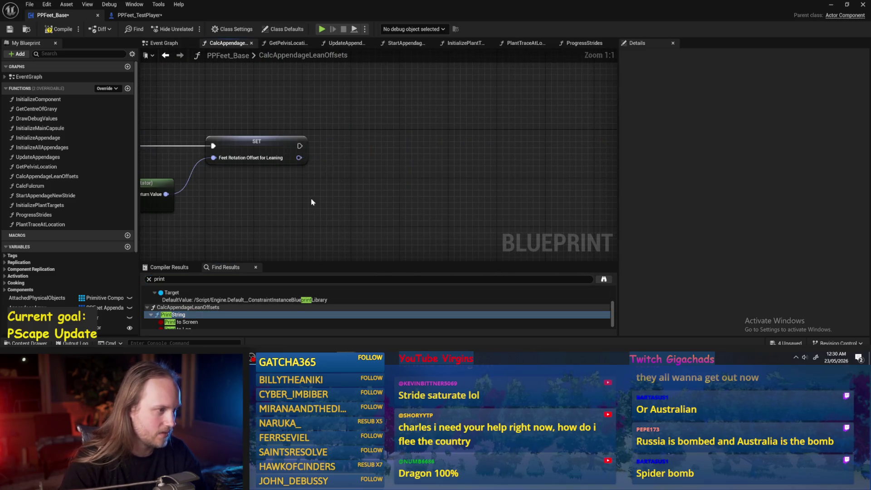
- Save the PPFeet_TestPlayer blueprint, then use File > Save All for the remaining assets
click(141, 15)
key(ctrl+s)
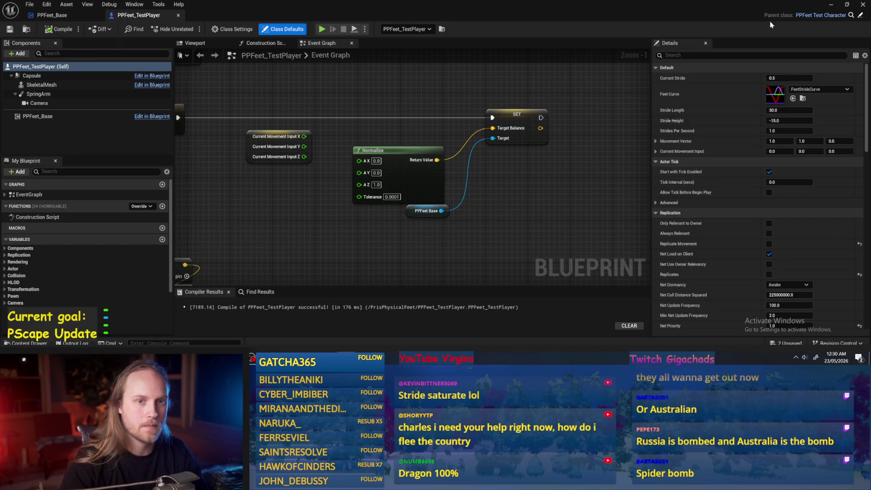
click(832, 7)
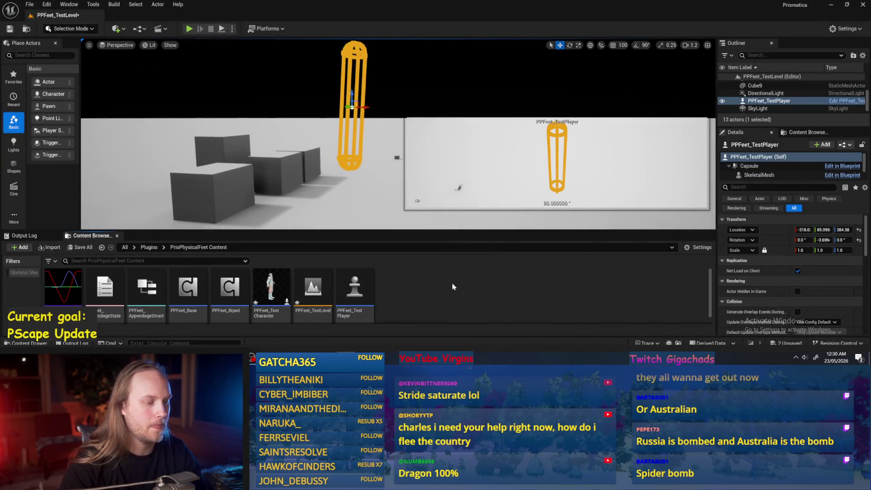
click(29, 5)
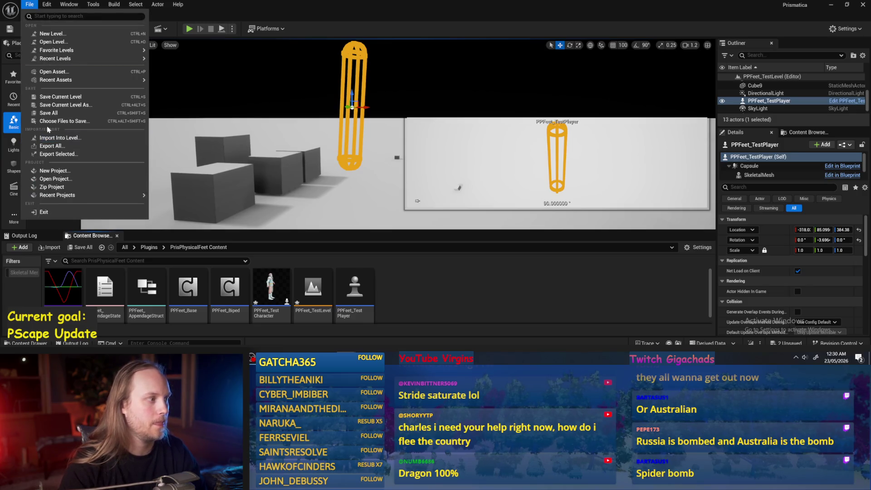
click(47, 117)
- Reopen PPFeet_Base, clear the print search and look over the CalcAppendageLeanOffsets graph
double_click(184, 291)
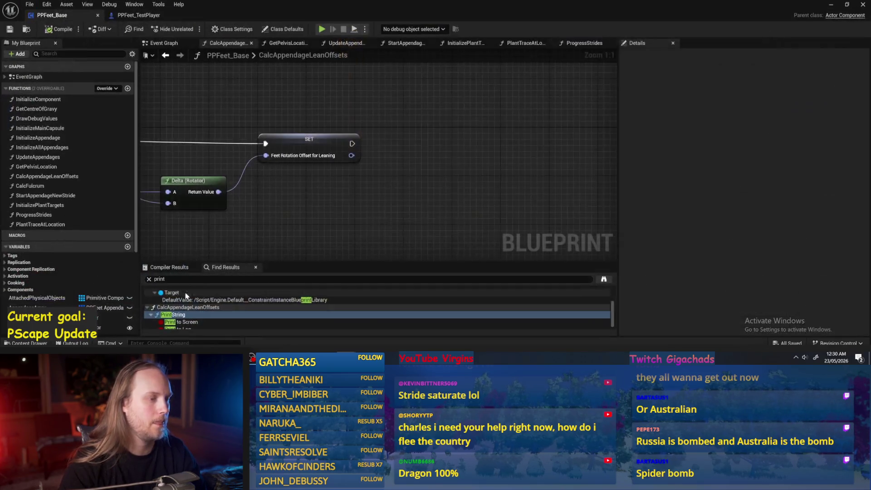
click(149, 279)
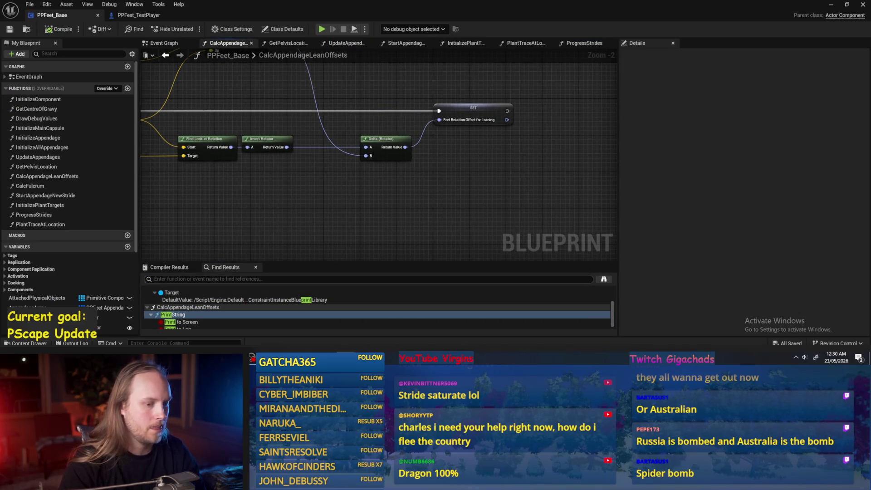
drag(284, 207, 310, 250)
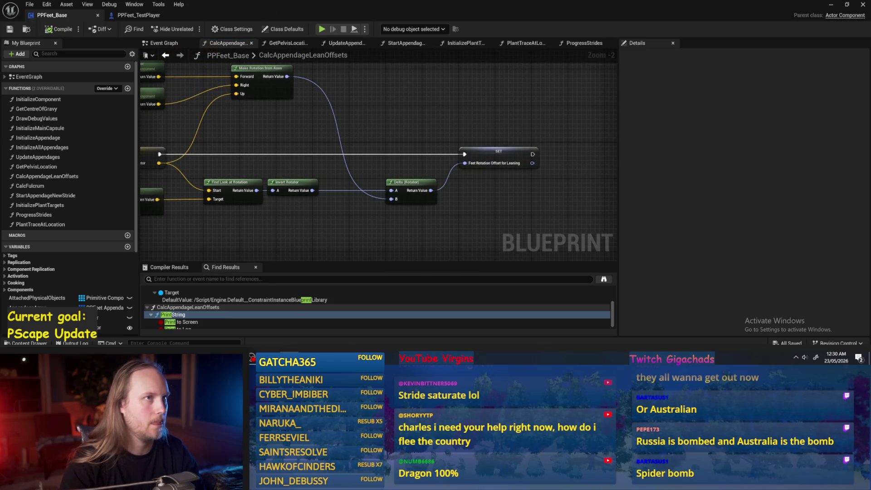
drag(350, 201, 421, 205)
mouse_move(461, 164)
mouse_down()
mouse_move(381, 132)
mouse_move(442, 123)
mouse_up()
click(169, 267)
click(227, 267)
- Compile PPFeet_Base and go back to the UpdateAppendages function graph
click(468, 279)
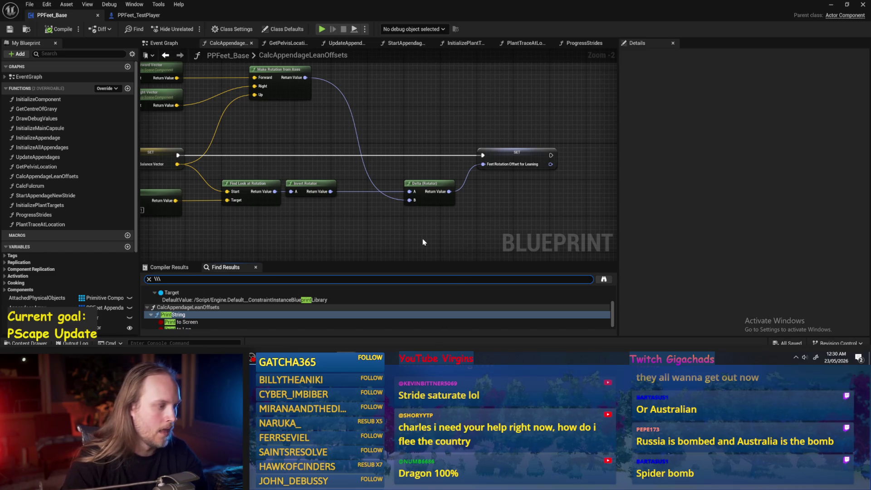
click(396, 229)
drag(402, 171, 433, 192)
click(48, 31)
drag(419, 135, 452, 131)
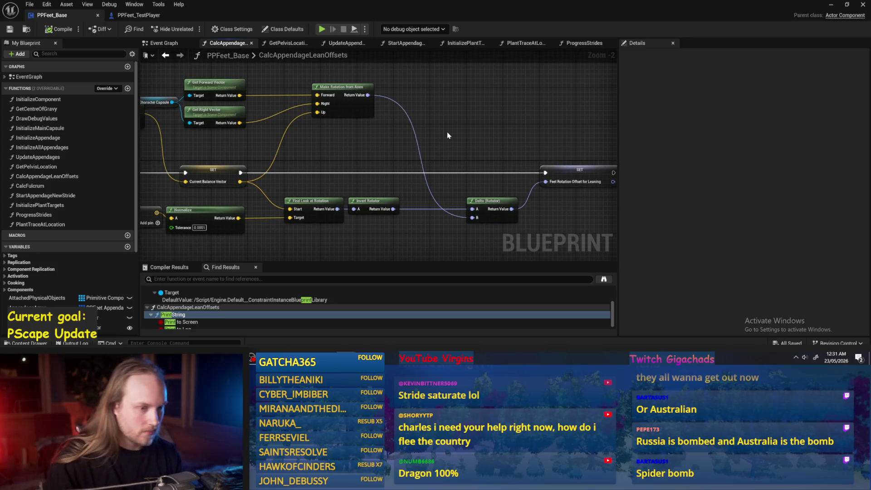
drag(418, 172, 454, 134)
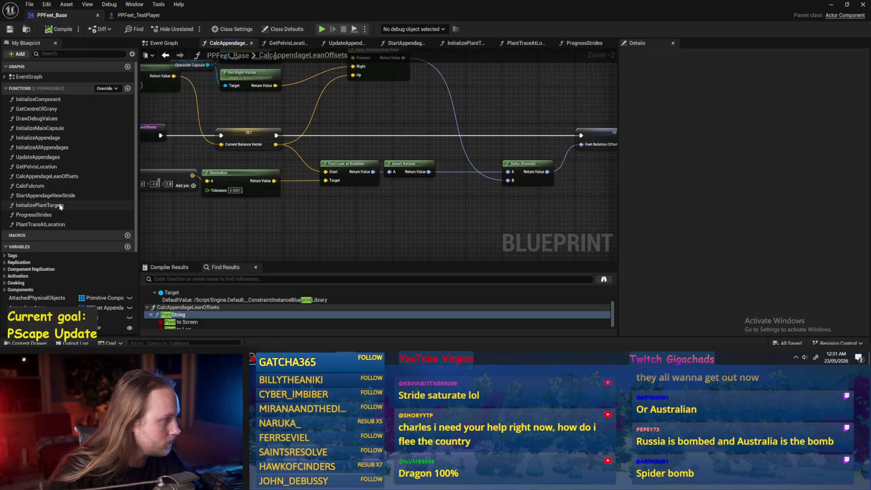
double_click(45, 159)
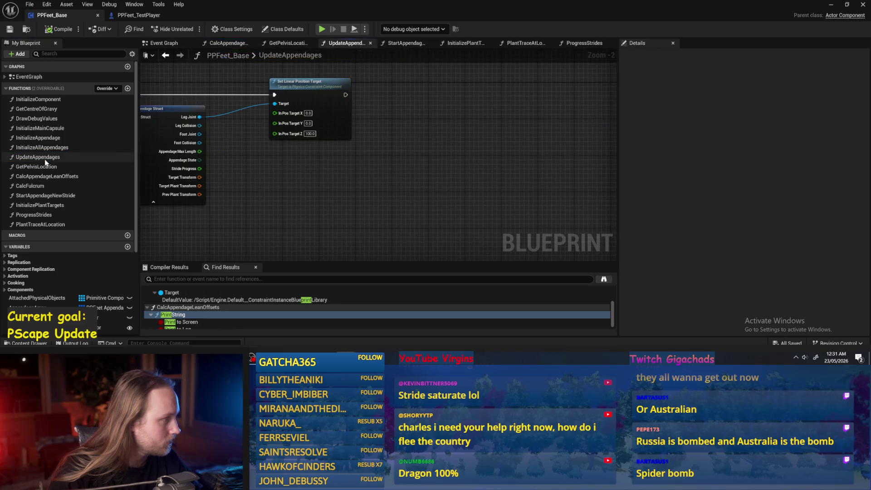
- Rename the UpdateAppendages function to MoveAppendagesToTargets and compile
click(257, 122)
text(MoveAppendagesToTargets)
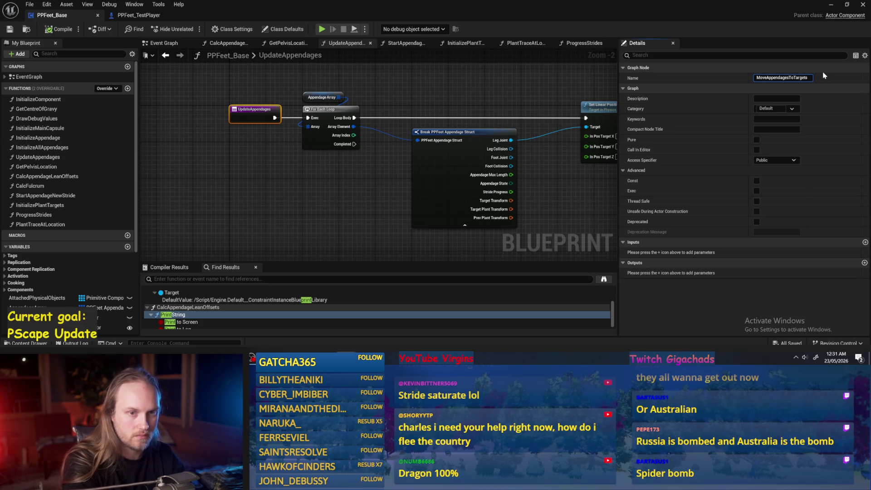
key(Return)
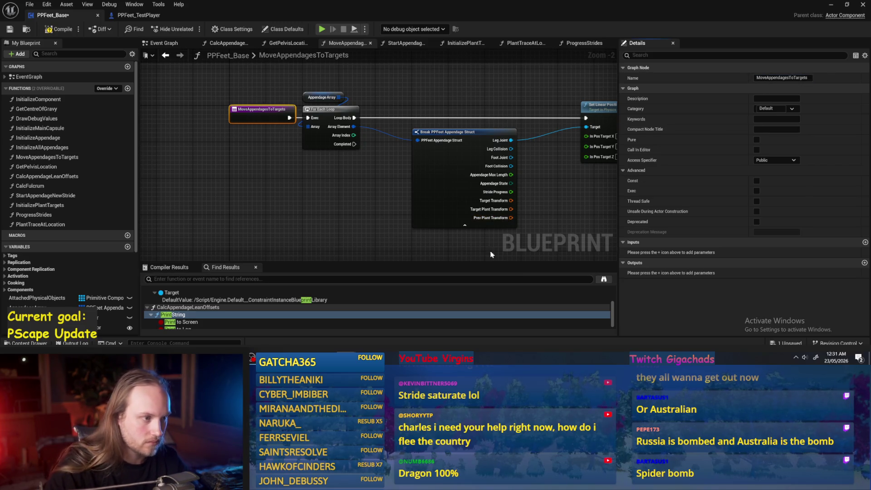
scroll(309, 75, up, 1)
click(293, 105)
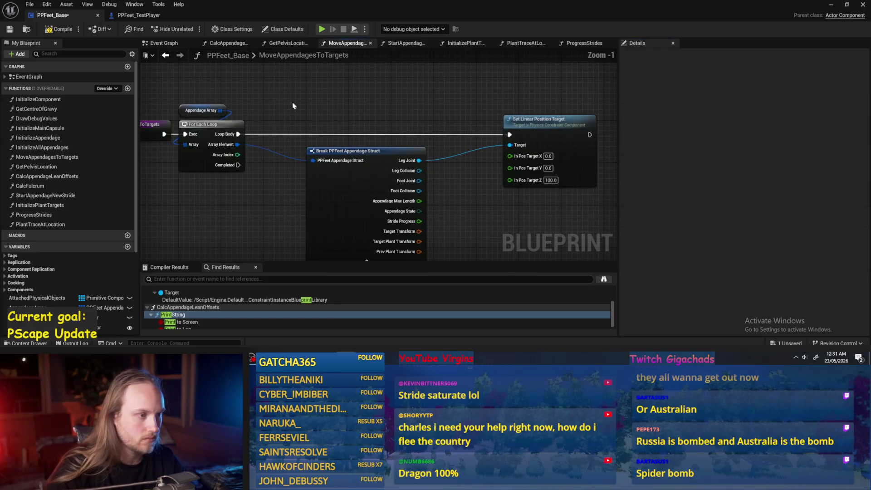
click(43, 30)
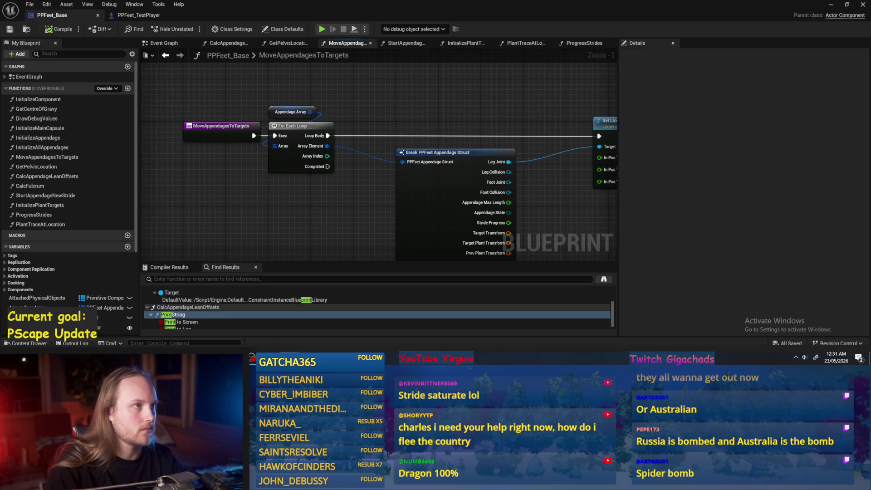
- Move the Set Linear Position Target node further right to make room
scroll(453, 104, down, 1)
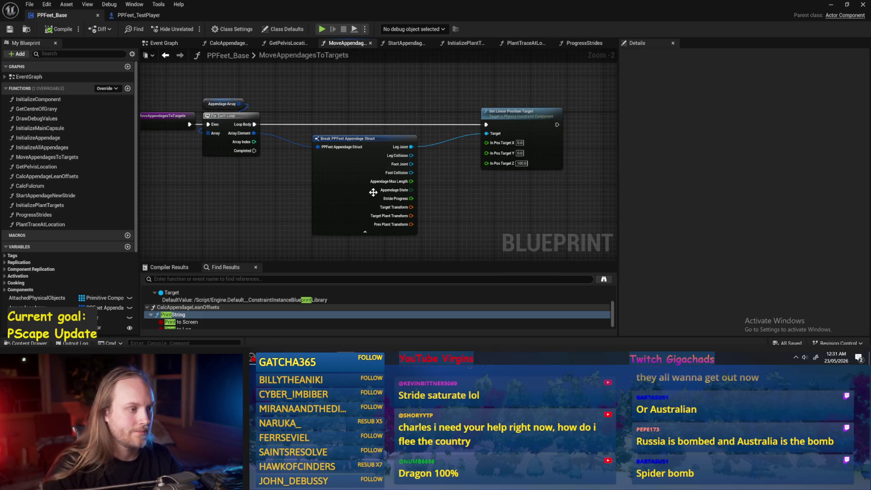
drag(481, 187, 473, 189)
click(404, 172)
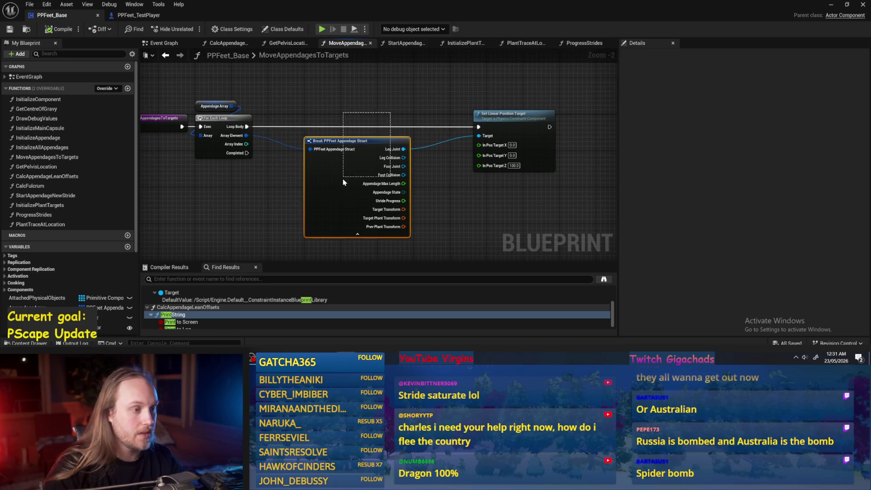
scroll(333, 142, up, 1)
drag(451, 120, 539, 126)
click(306, 165)
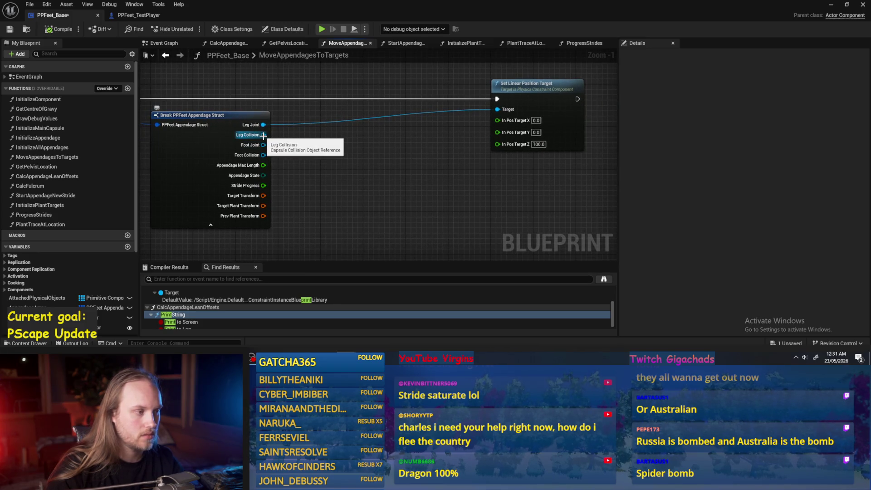
- Drag a wire from Leg Joint to bring up the node search for a new node
drag(264, 145, 385, 148)
click(537, 100)
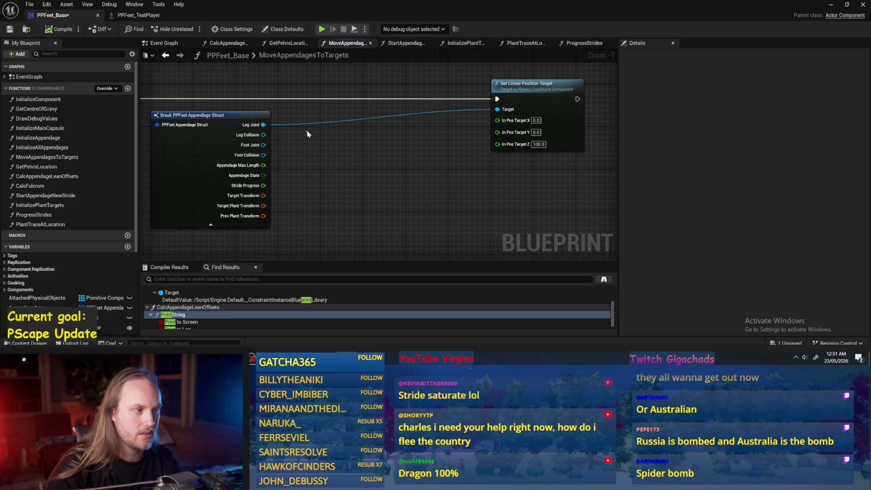
mouse_move(263, 125)
mouse_down()
mouse_move(366, 125)
mouse_move(362, 118)
mouse_up()
- Add a Set Angular Orientation Target on Leg Joint before Set Linear Position Target, then compile and save
text(angular)
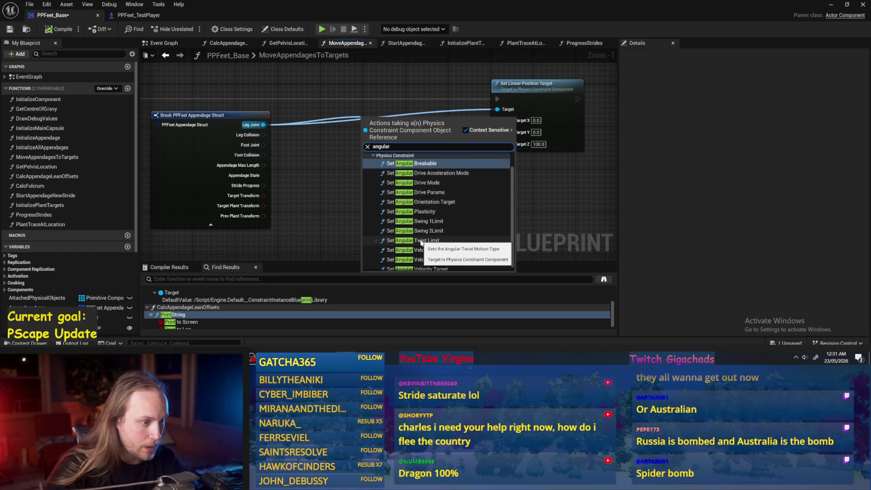
scroll(438, 261, down, 1)
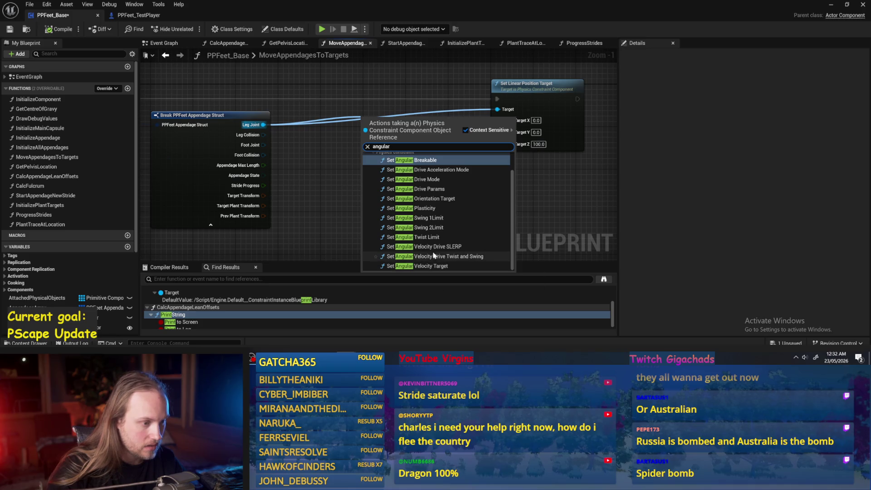
click(427, 200)
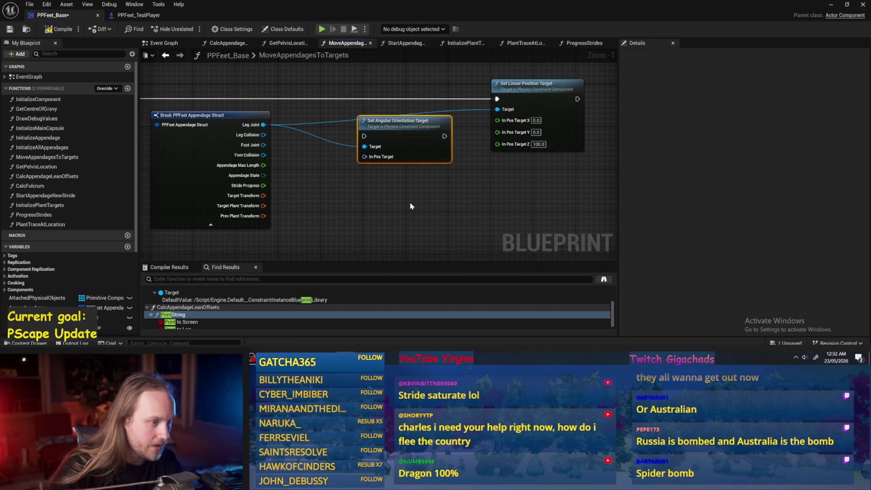
mouse_move(385, 153)
mouse_down()
mouse_move(373, 108)
mouse_move(375, 116)
mouse_up()
click(411, 78)
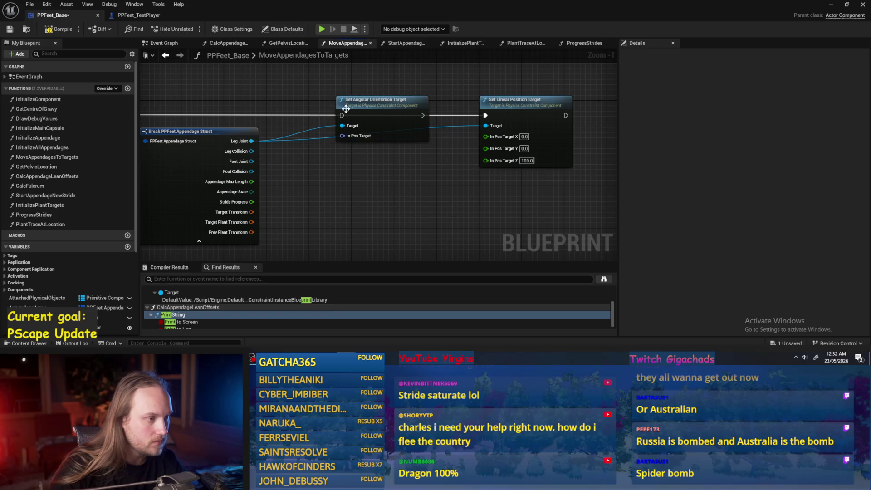
scroll(553, 121, down, 1)
mouse_move(558, 122)
mouse_down()
mouse_move(462, 122)
mouse_move(567, 121)
mouse_move(435, 124)
mouse_up()
drag(515, 122, 567, 121)
drag(485, 114, 494, 113)
click(59, 29)
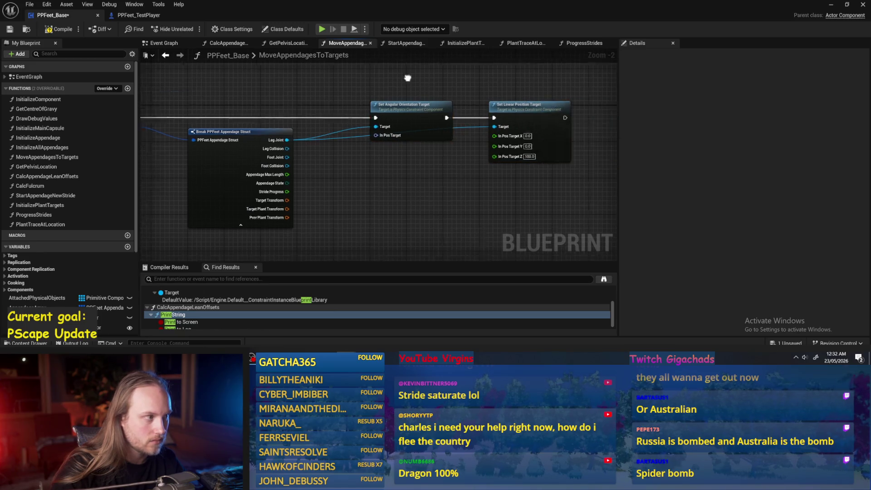
click(9, 29)
- Split the In Pos Target pin into Roll, Pitch and Yaw, and shift both Set nodes right
drag(333, 134, 359, 119)
right_click(359, 119)
click(345, 154)
right_click(360, 119)
click(394, 163)
mouse_move(527, 91)
mouse_down()
mouse_move(348, 123)
mouse_move(422, 123)
mouse_up()
click(313, 206)
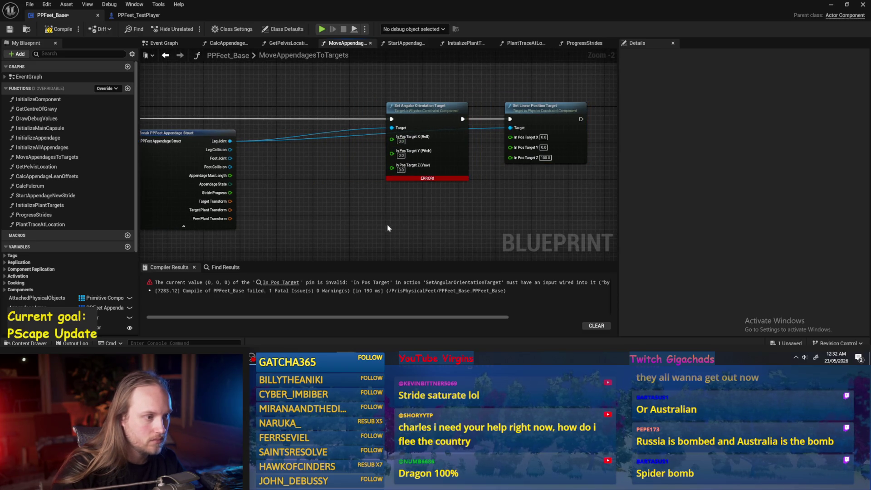
- Duplicate the orientation node and add a Sequence node wired into the execution chain
key(ctrl+v)
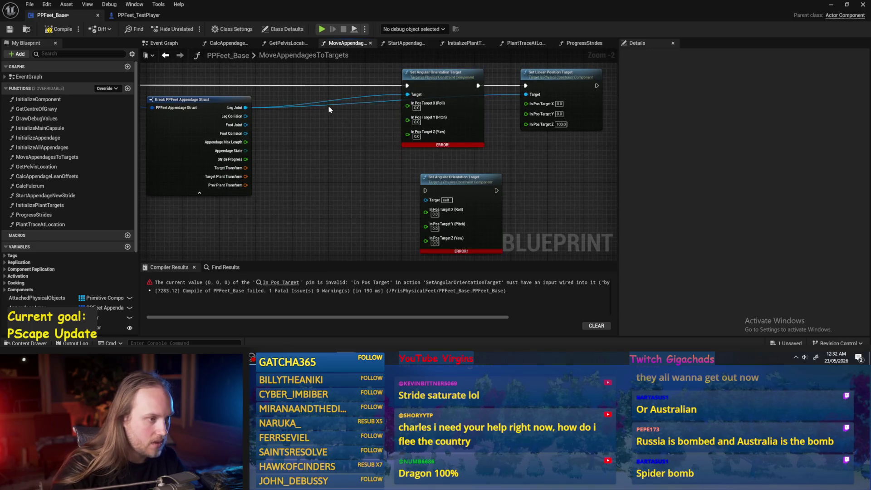
click(317, 158)
right_click(318, 158)
click(319, 160)
drag(319, 160, 324, 104)
mouse_move(385, 113)
mouse_down()
mouse_move(308, 110)
mouse_move(382, 111)
mouse_move(385, 181)
mouse_move(400, 216)
mouse_move(401, 199)
mouse_up()
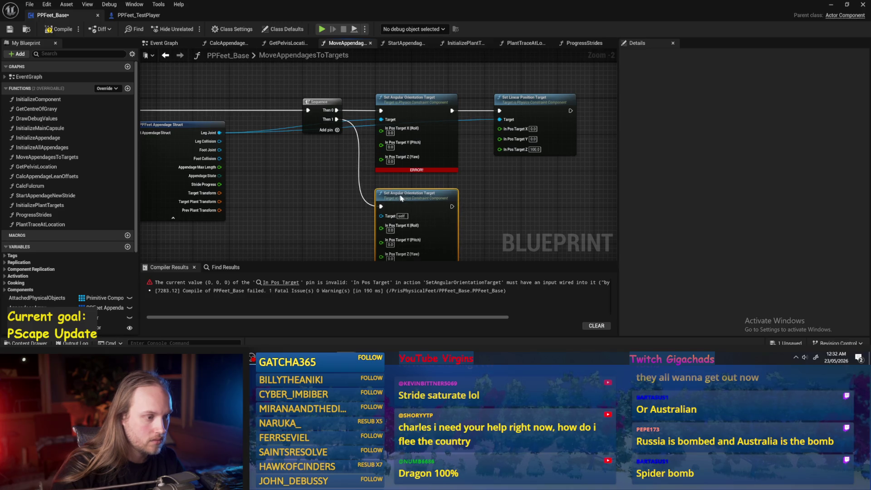
- Connect Foot Joint to the lower orientation node's Target through a reroute point
drag(313, 169, 341, 201)
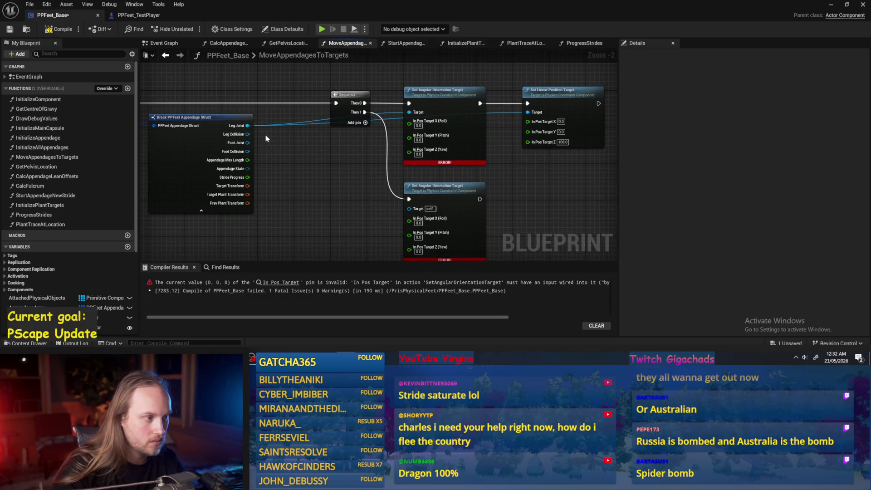
mouse_move(248, 143)
mouse_down()
mouse_move(410, 209)
mouse_move(292, 209)
mouse_move(313, 207)
mouse_up()
double_click(379, 205)
click(463, 194)
drag(296, 162, 374, 185)
- Route the Leg Joint wire to the upper orientation node's Target using reroute points
double_click(456, 137)
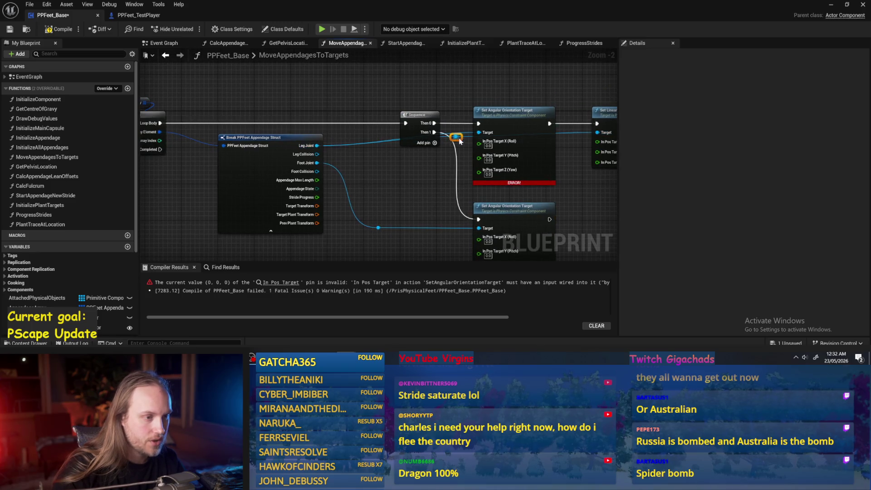
mouse_move(460, 142)
mouse_down()
mouse_move(455, 159)
mouse_move(395, 95)
mouse_move(410, 104)
mouse_up()
double_click(452, 101)
drag(516, 103, 581, 107)
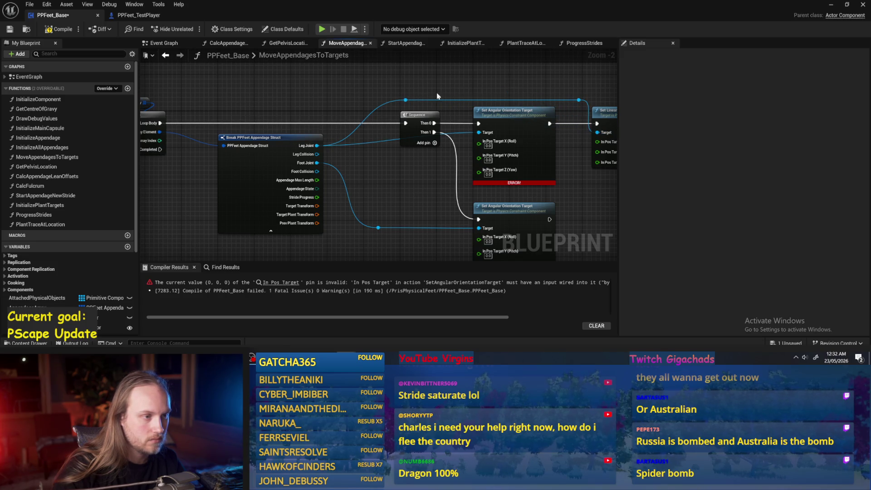
drag(405, 100, 478, 133)
mouse_move(439, 90)
mouse_down()
mouse_move(392, 112)
mouse_move(440, 103)
mouse_up()
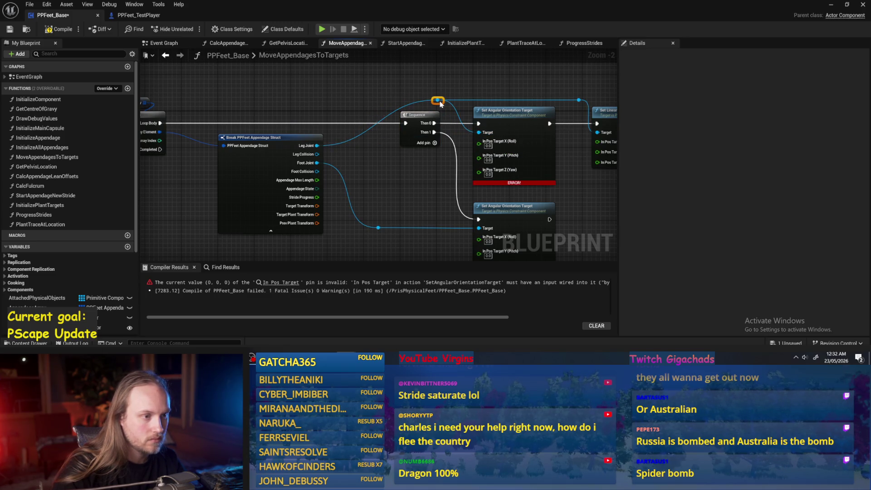
double_click(414, 103)
drag(415, 103, 393, 104)
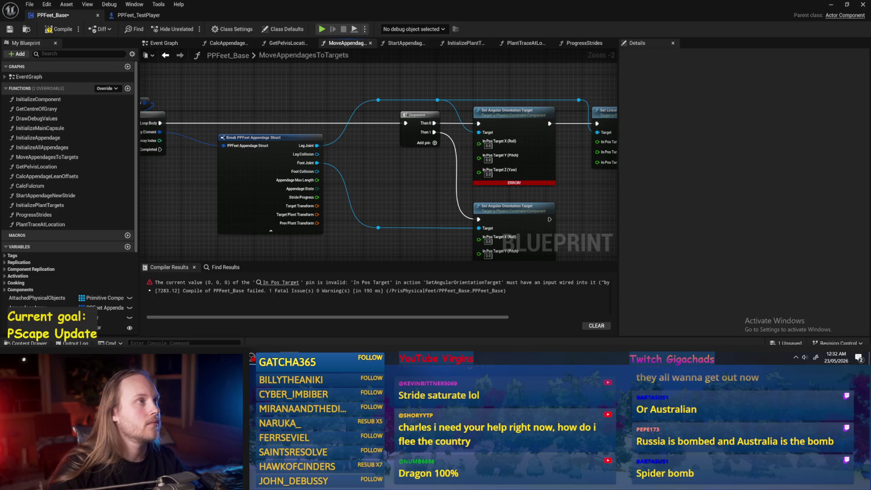
- Set the lower node's Yaw to 45, save, and snap the blueprint editor to the right half
mouse_move(482, 198)
mouse_down()
mouse_move(414, 170)
mouse_move(370, 166)
mouse_up()
click(394, 242)
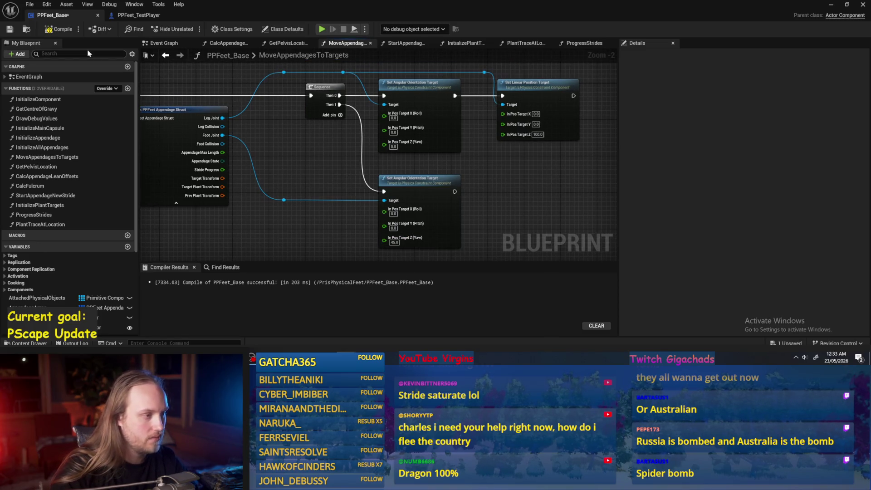
click(9, 29)
double_click(218, 15)
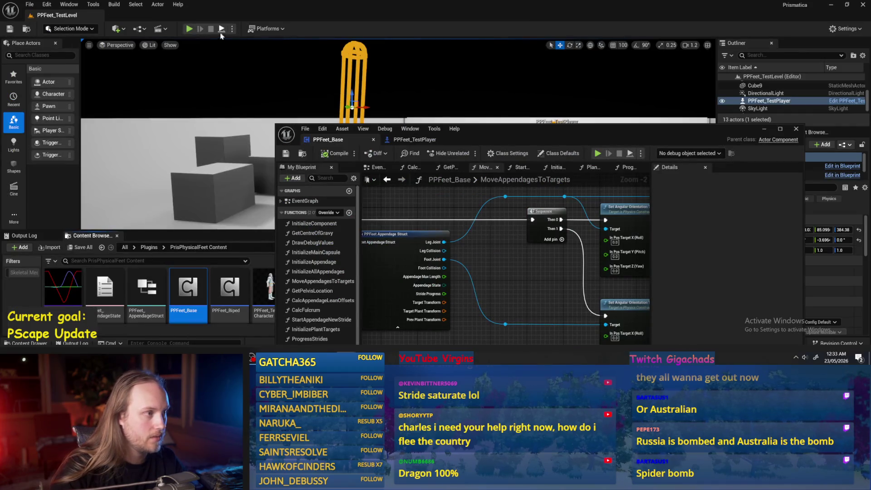
drag(456, 147, 625, 206)
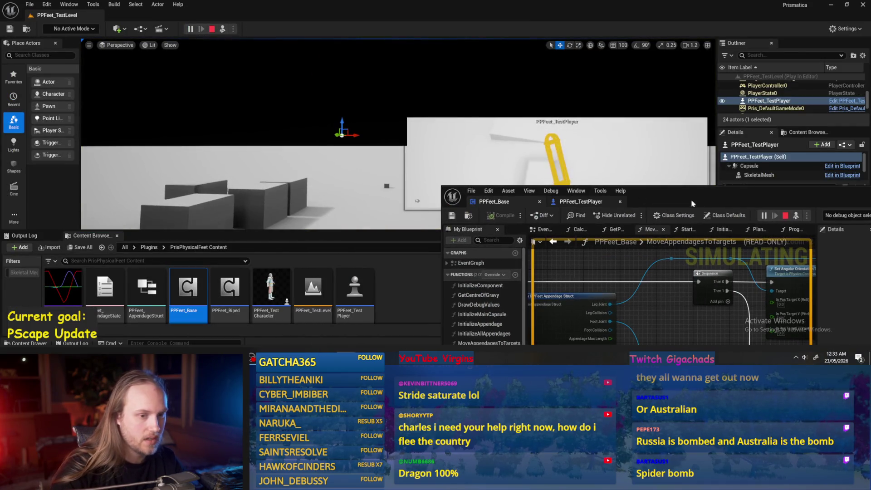
double_click(624, 207)
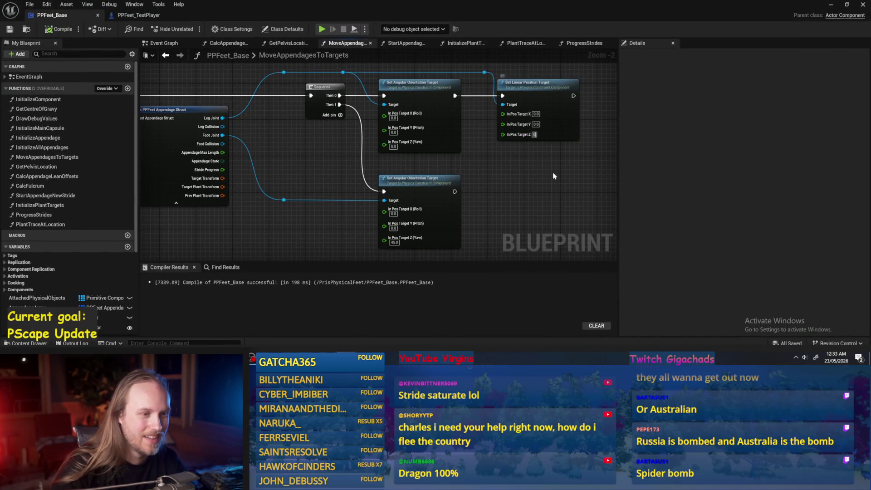
key(super+Right)
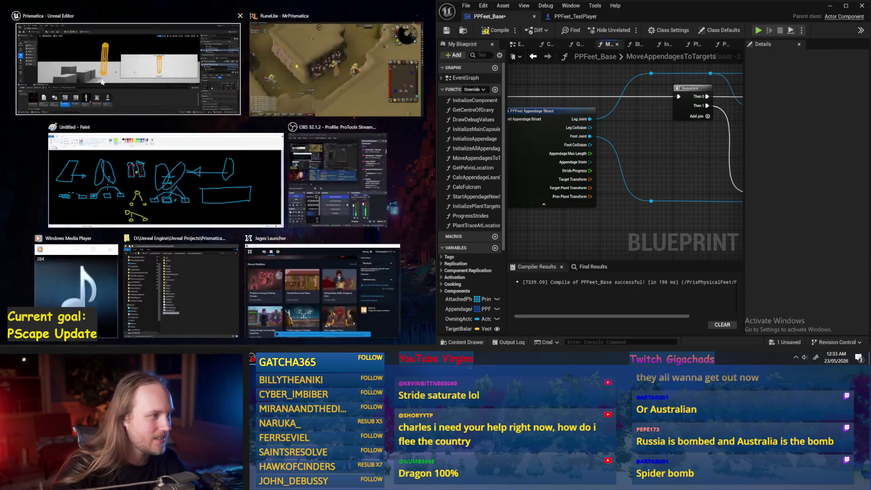
- Put the level viewport in the left half, save the map, and run a quick simulation
click(238, 122)
key(F11)
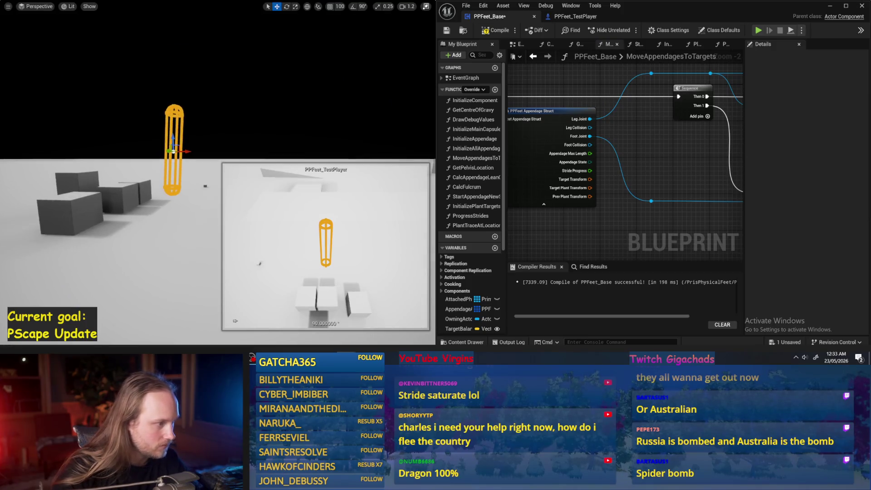
key(ctrl+s)
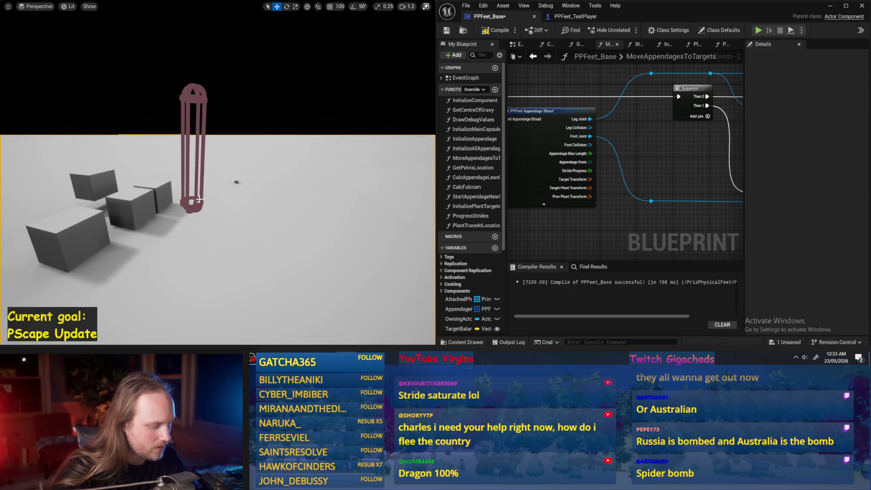
key(alt+s)
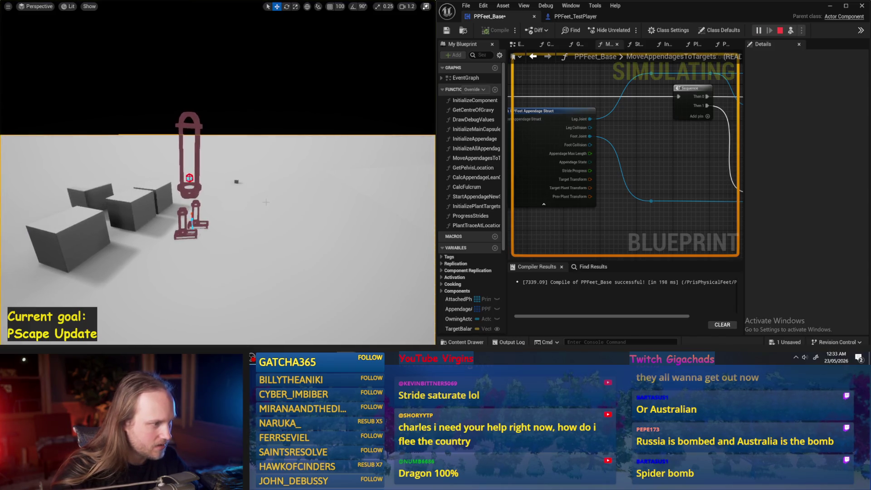
key(Escape)
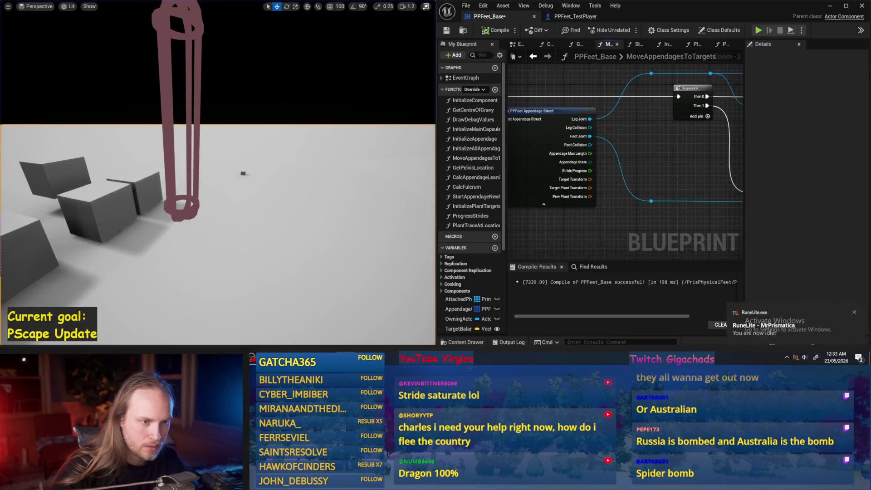
- Set the Foot Joint orientation node's Pitch to 45 and recompile
drag(790, 249, 618, 224)
text(0)
click(589, 204)
text(45)
key(Return)
click(496, 34)
key(ctrl+z)
key(ctrl+z)
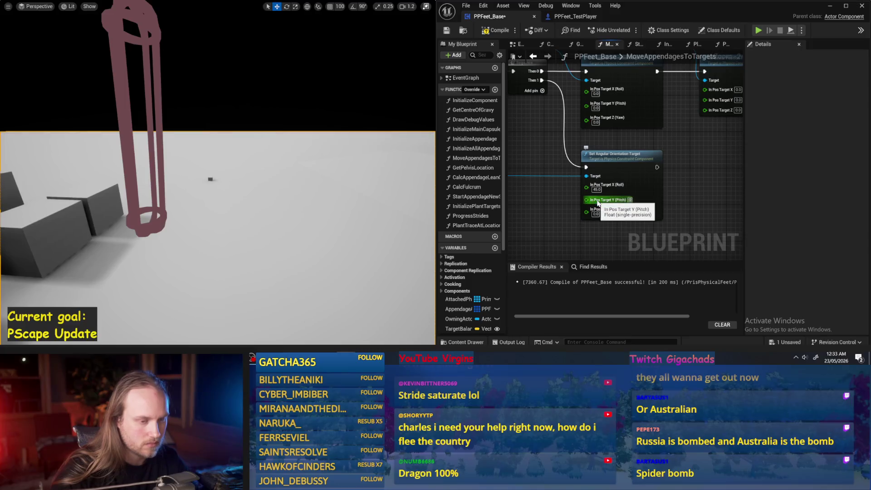
click(486, 34)
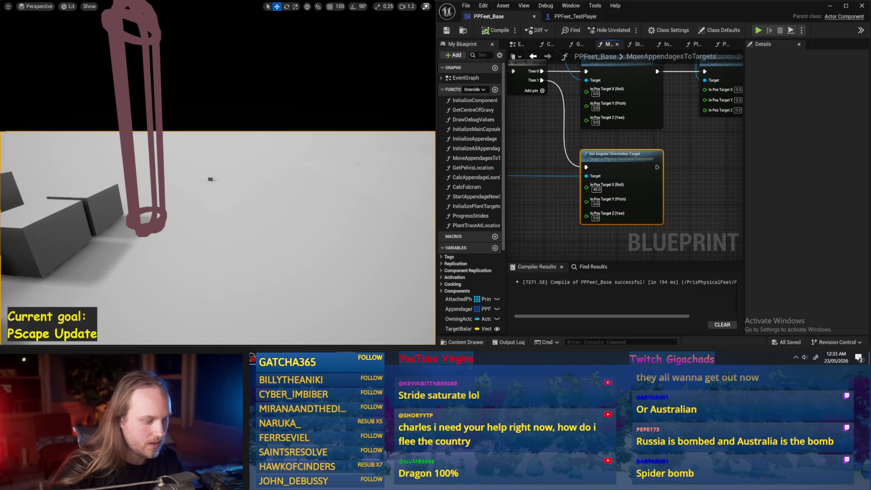
- Play-test, tilt the rig slightly, simulate again, frame the capsule, and save
key(alt+p)
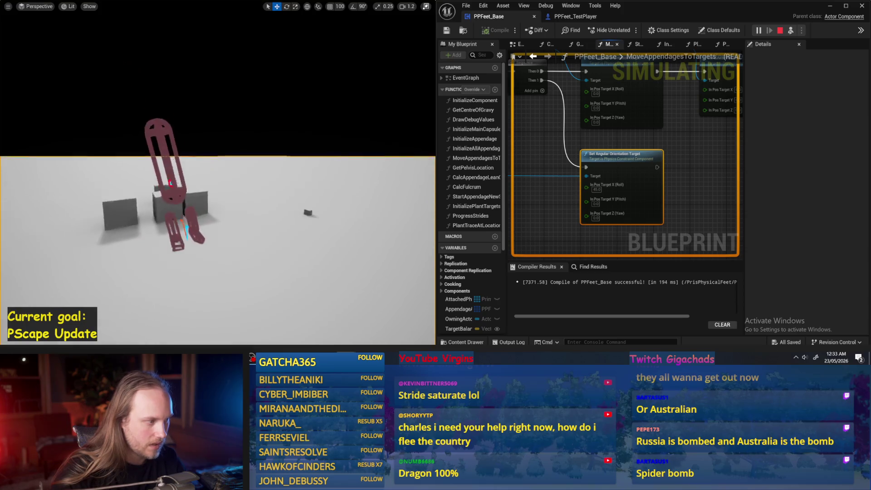
key(Escape)
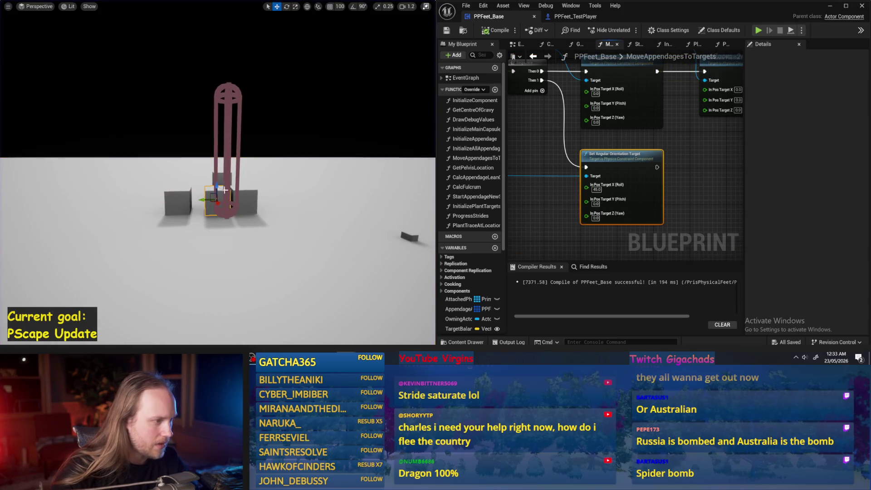
click(224, 189)
key(e)
mouse_move(210, 160)
mouse_down()
mouse_move(232, 168)
mouse_move(220, 164)
mouse_up()
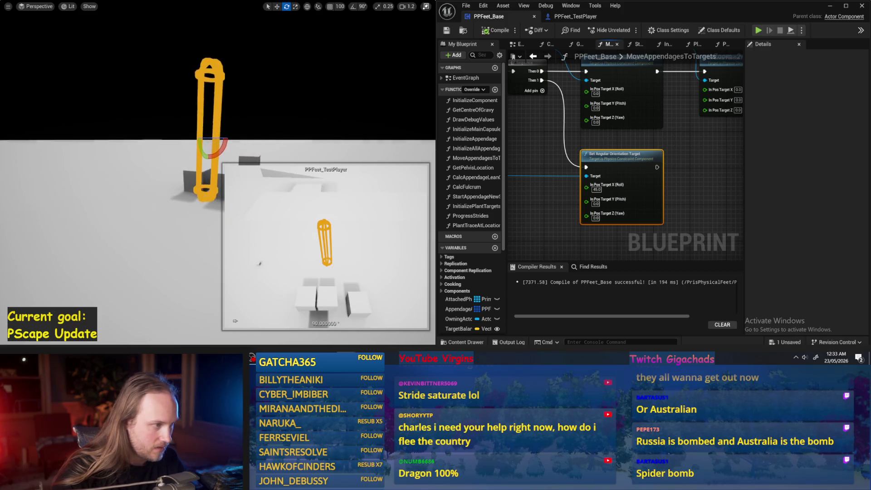
key(alt+s)
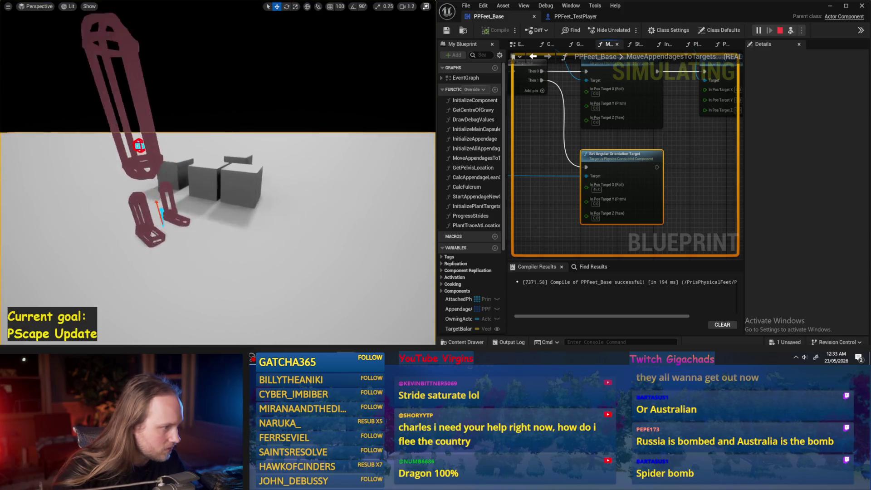
scroll(168, 243, up, 5)
scroll(243, 238, down, 5)
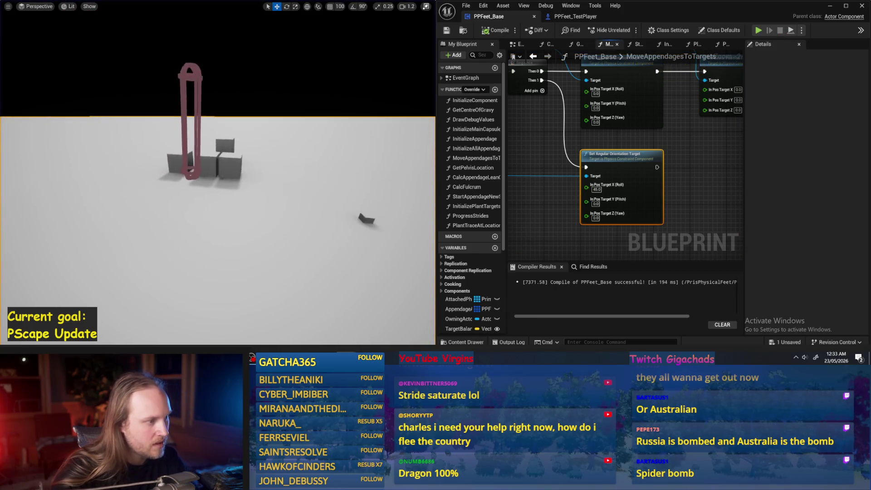
click(206, 208)
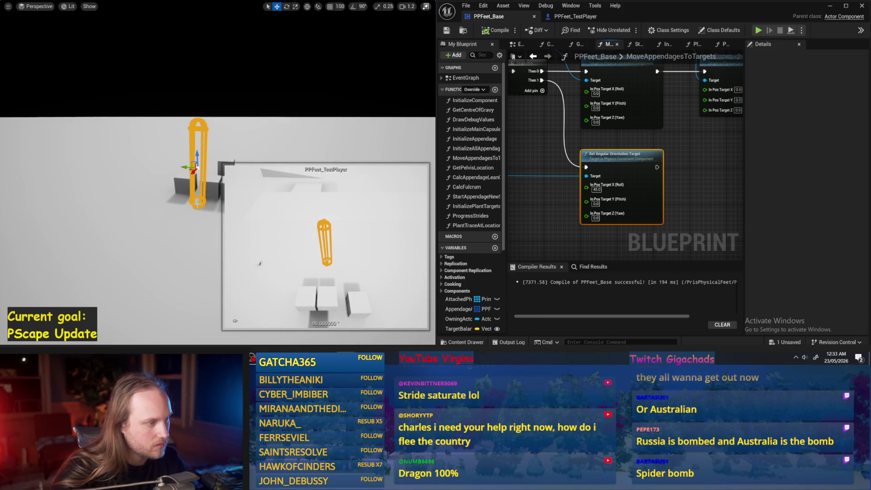
key(f)
key(ctrl+s)
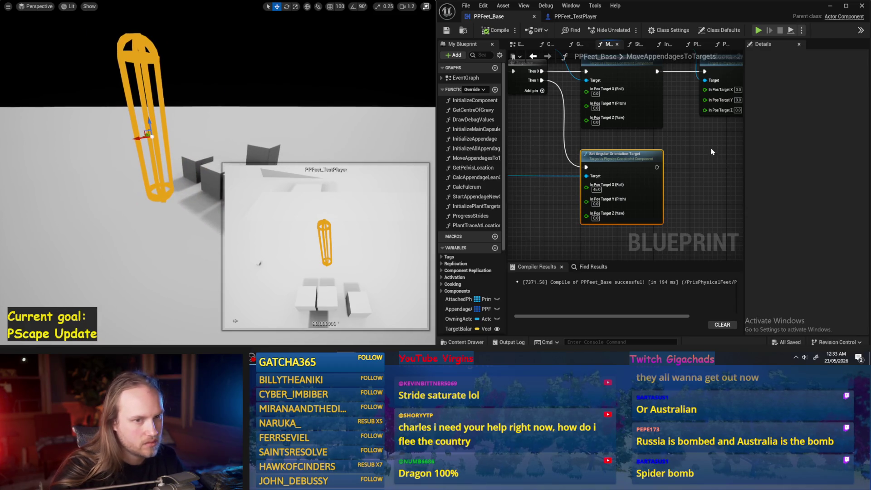
- Revert the Roll value to 0.0, save the blueprint, and simulate again
drag(633, 141, 599, 175)
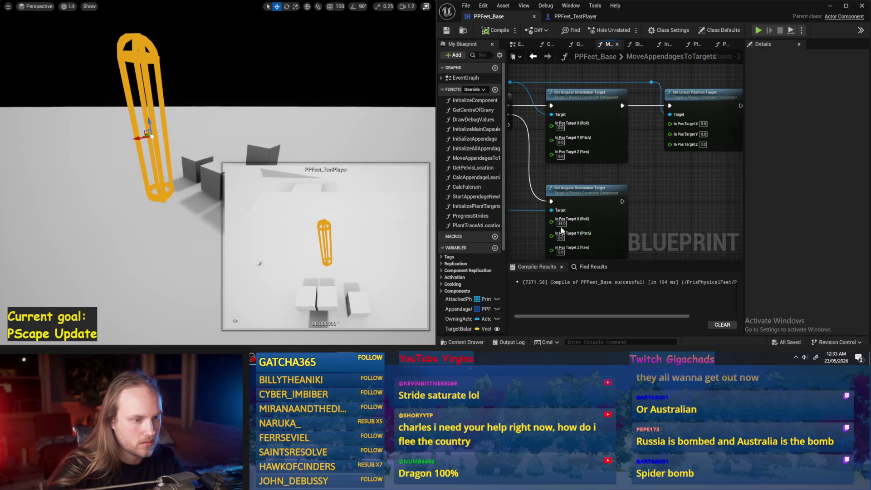
key(ctrl+z)
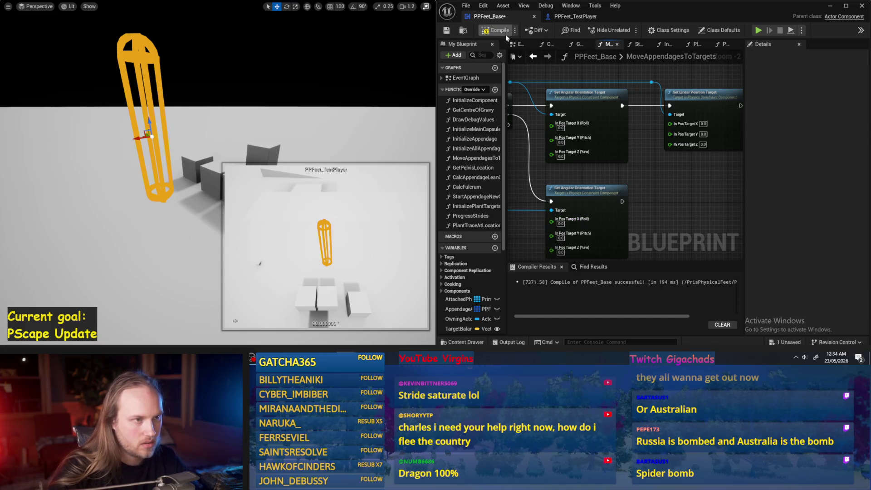
click(448, 31)
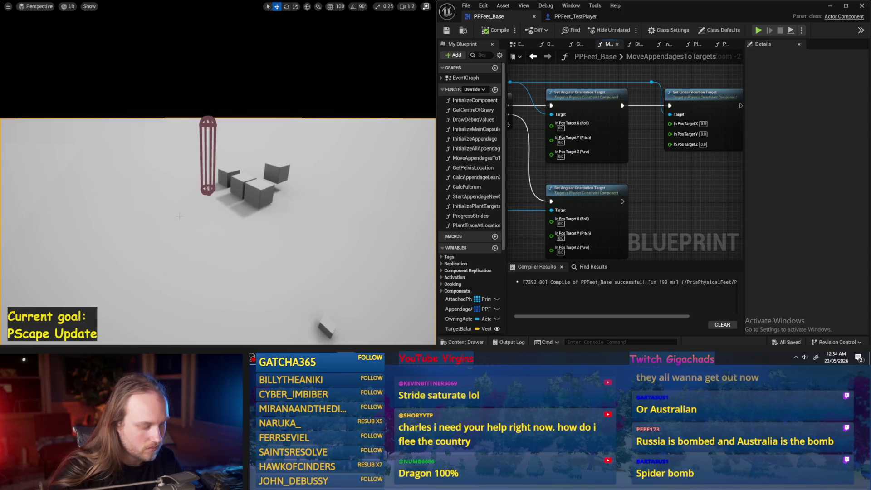
key(alt+s)
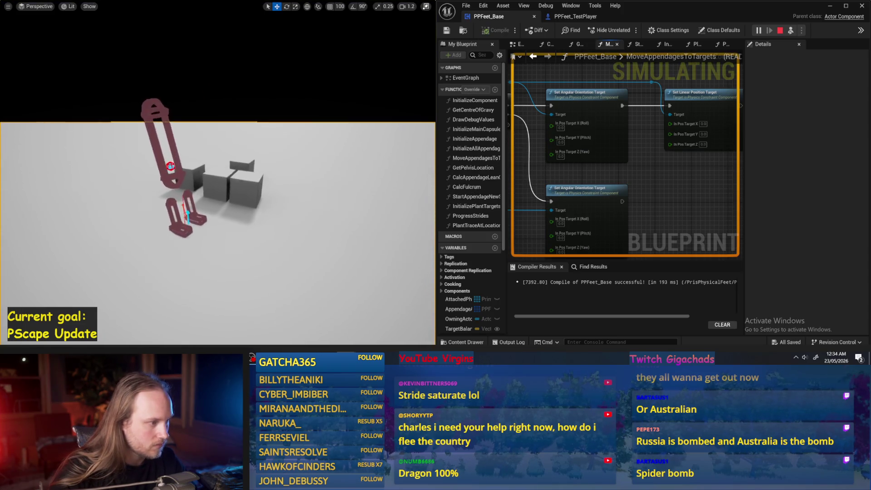
key(Escape)
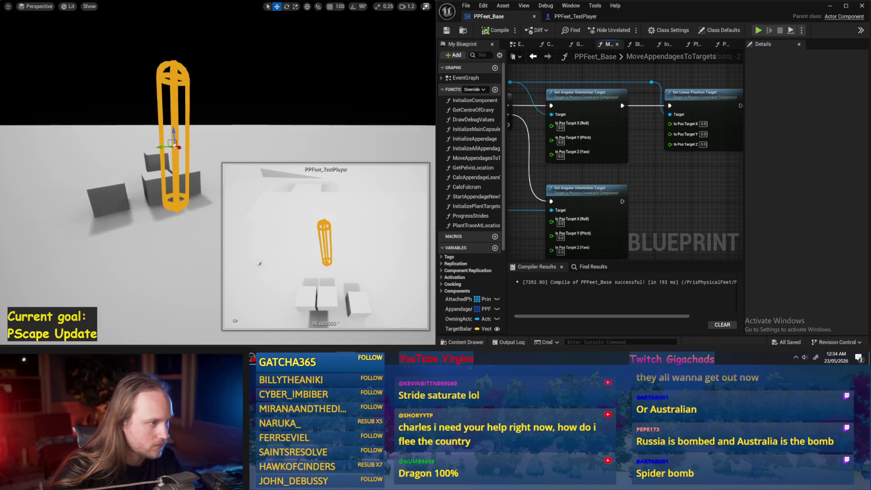
- Simulate the feet once more, recompile PPFeet_Base, and widen the blueprint editor
key(alt+s)
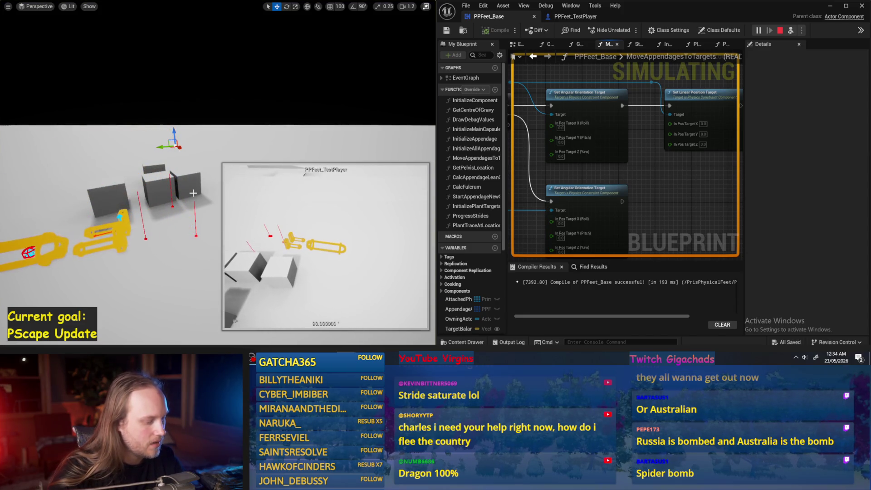
key(Escape)
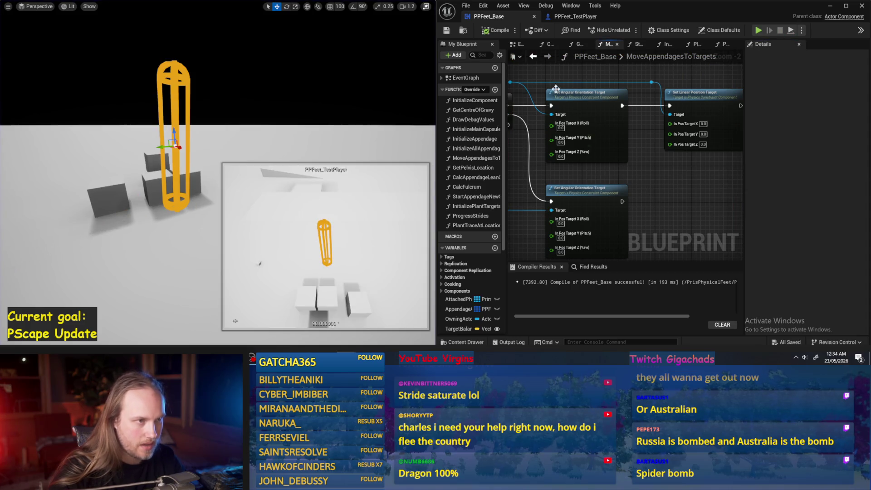
click(497, 30)
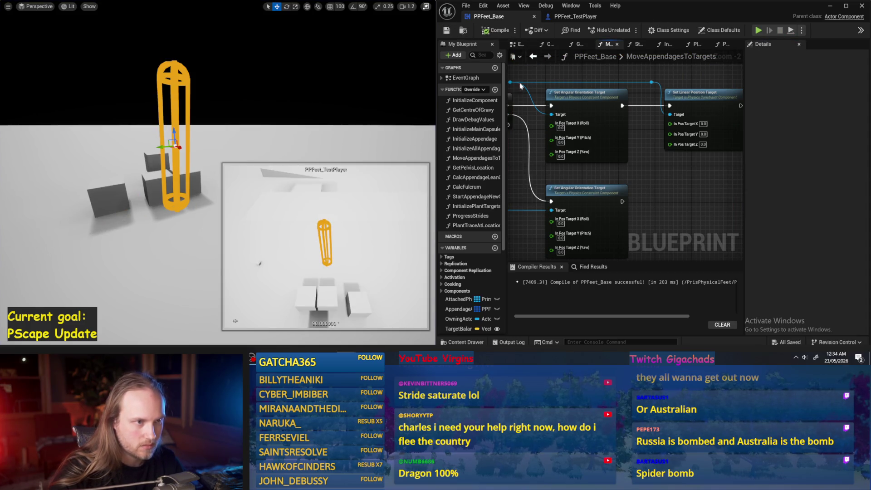
drag(436, 92, 323, 92)
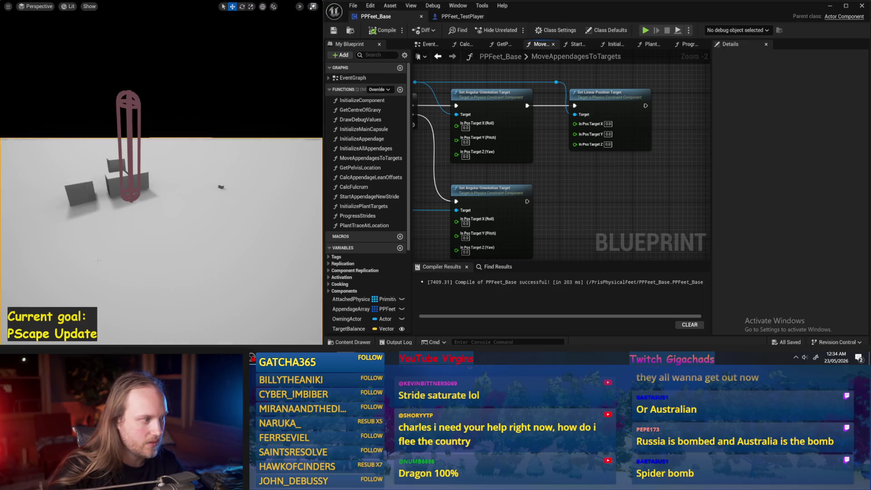
- In the Event Graph, place an Add Component by Class node beside Set Timer by Function Name
click(426, 44)
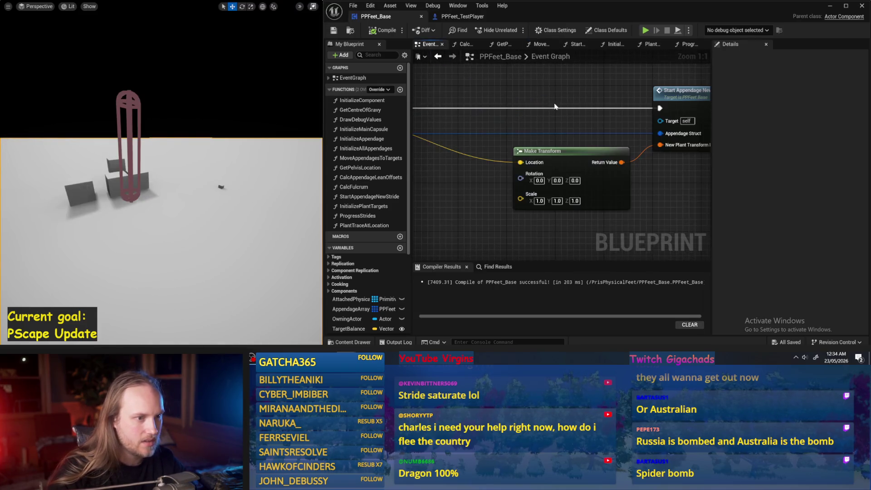
drag(549, 113, 609, 181)
mouse_move(499, 136)
mouse_down()
mouse_move(568, 172)
mouse_move(610, 146)
mouse_up()
scroll(470, 137, up, 2)
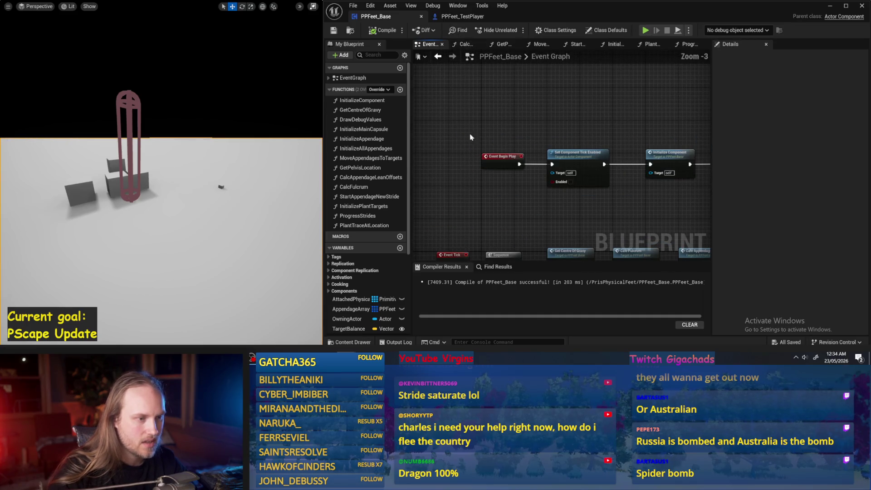
drag(588, 132, 566, 127)
right_click(564, 122)
text(add component)
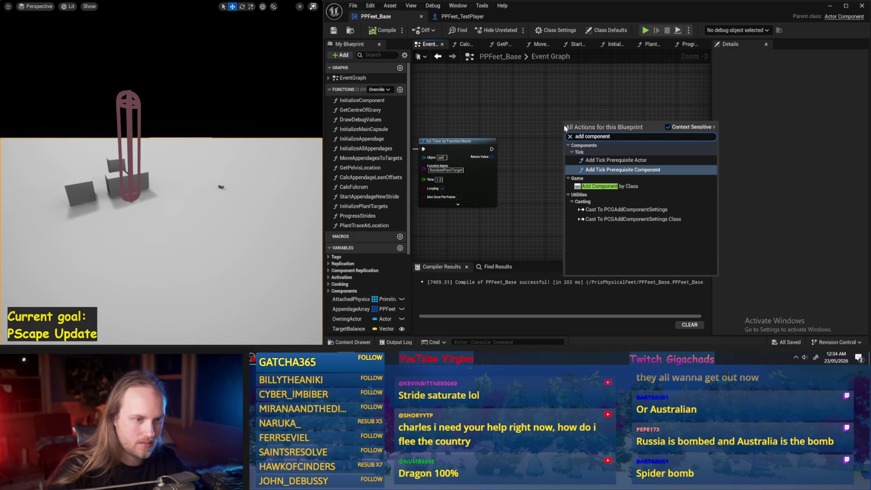
key(Down)
key(Return)
- Set the node's class to Physics Constraint Component and run it after Set Timer
click(586, 150)
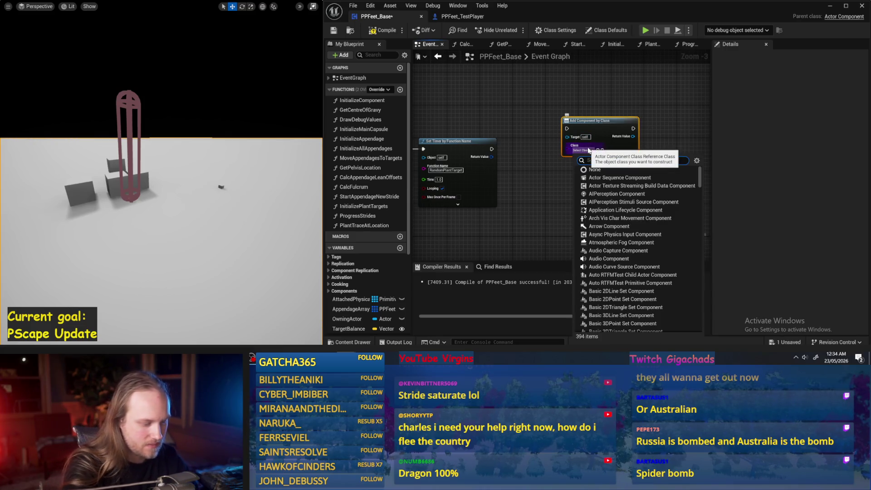
text(physics)
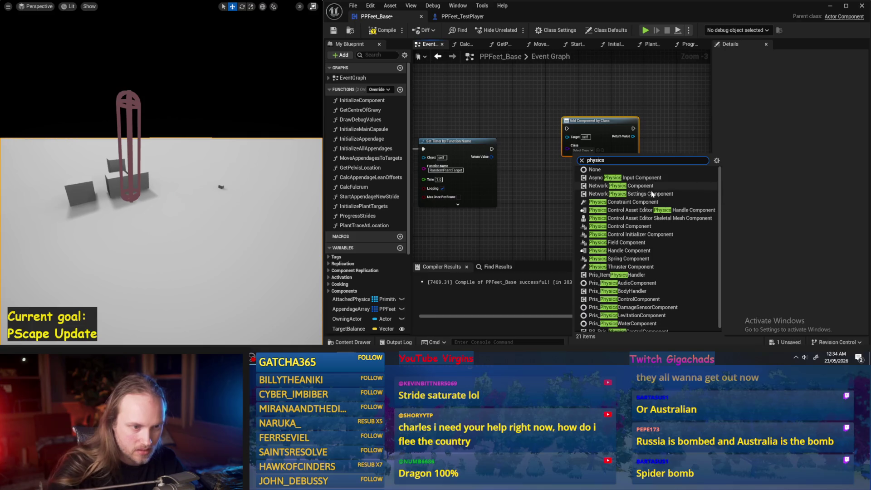
click(652, 205)
scroll(598, 162, up, 1)
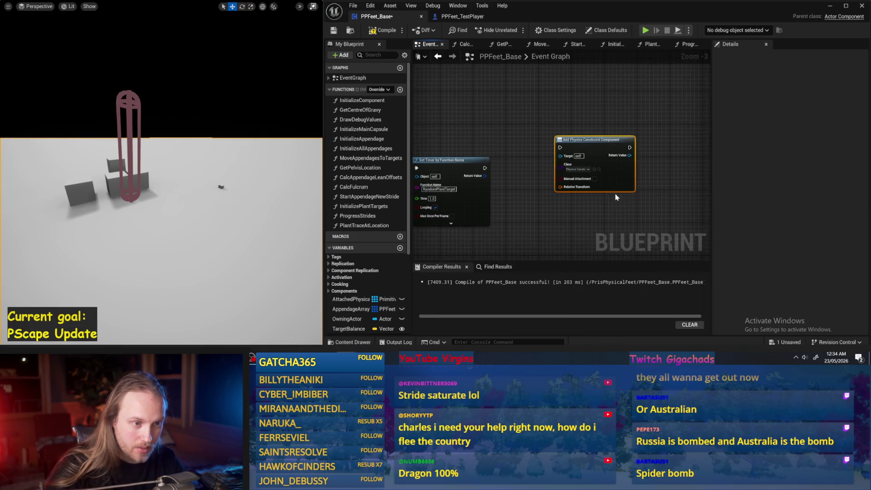
mouse_move(599, 162)
mouse_down()
mouse_move(545, 181)
mouse_move(600, 105)
mouse_up()
mouse_move(657, 109)
mouse_down()
mouse_move(565, 132)
mouse_move(594, 117)
mouse_up()
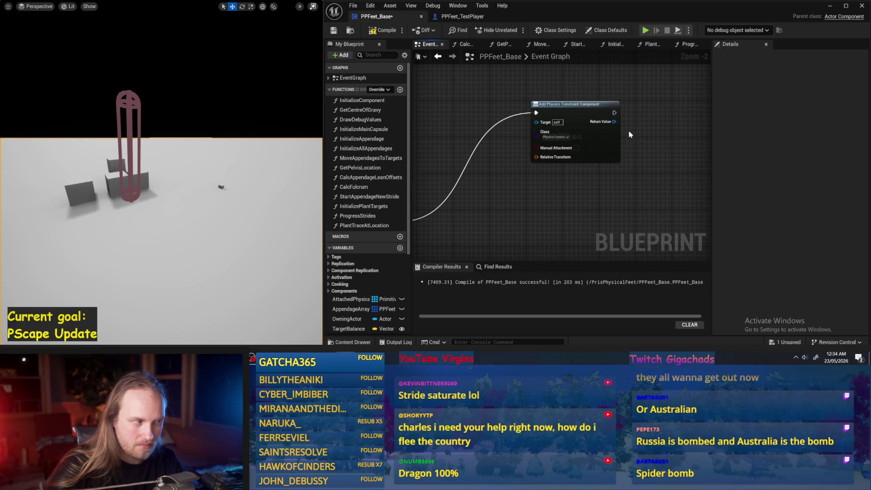
drag(499, 119, 573, 113)
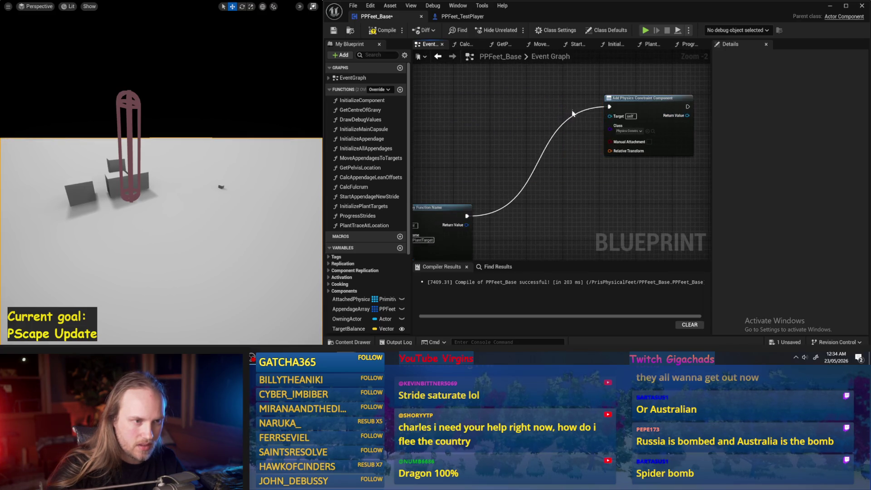
- Add a second Add Component by Class node set to Physics Handle, running after Set Timer instead
right_click(496, 179)
text(add compon)
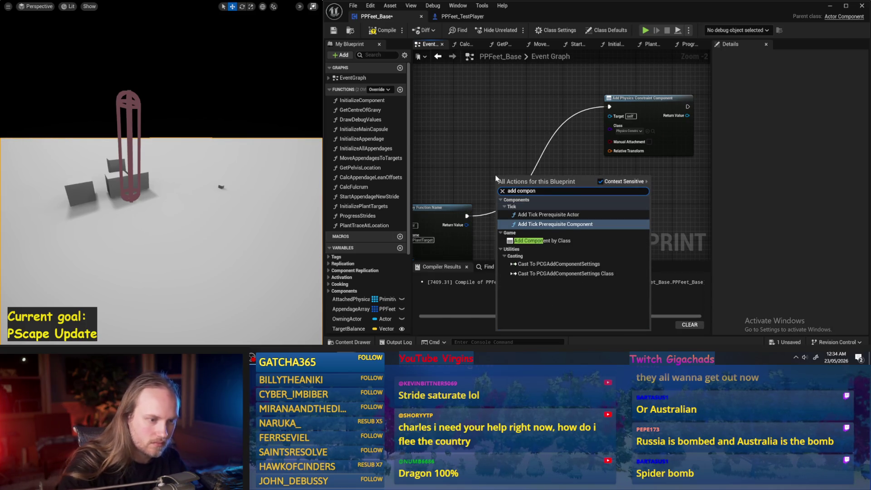
click(556, 241)
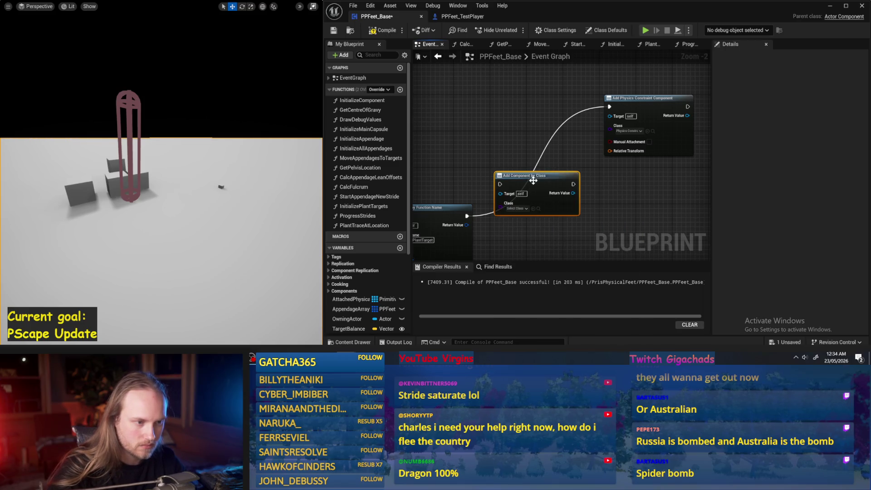
click(519, 208)
text(le)
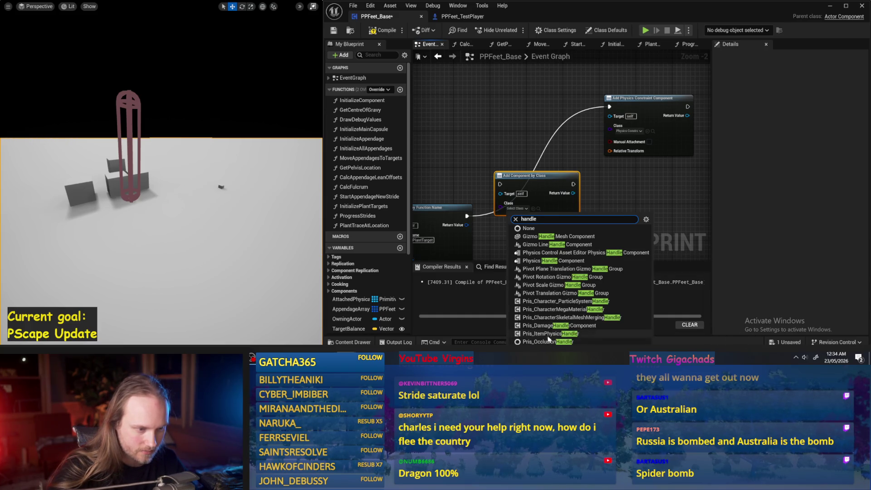
click(542, 262)
drag(468, 216, 496, 148)
drag(639, 201, 623, 193)
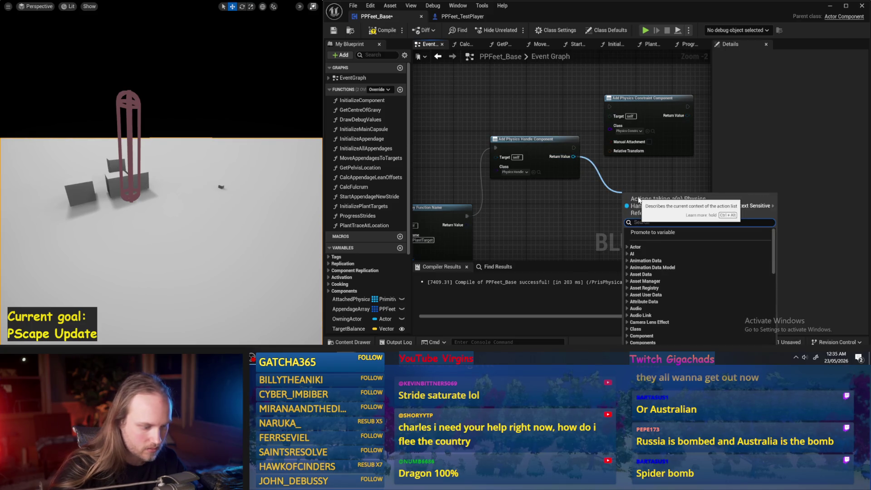
- Add a Set Target Location node for the physics handle
text(atta)
click(589, 170)
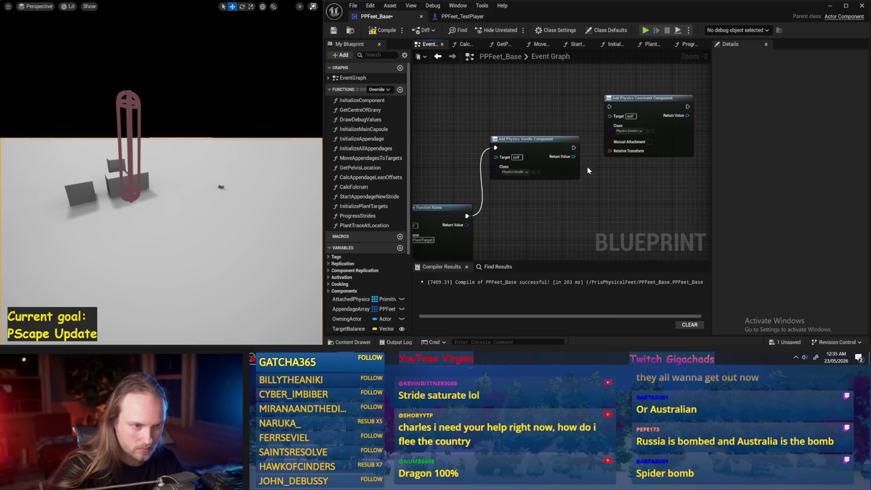
drag(575, 156, 630, 195)
scroll(679, 249, down, 5)
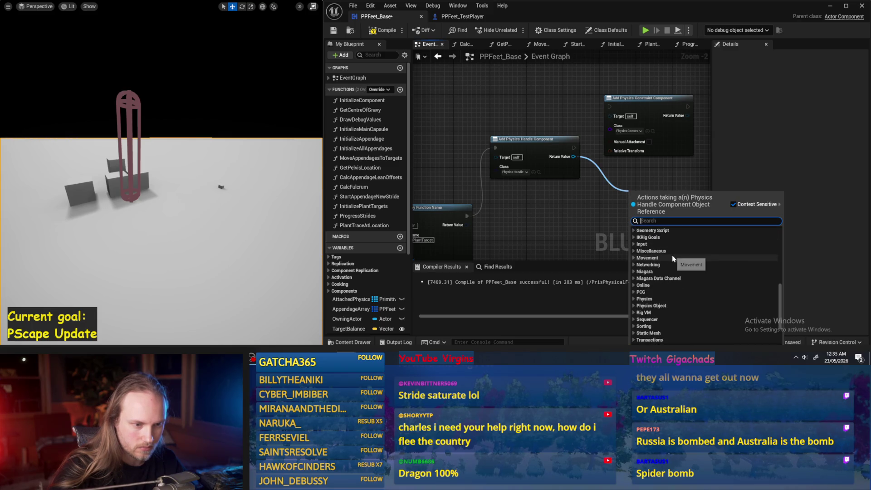
text(set)
scroll(681, 272, down, 2)
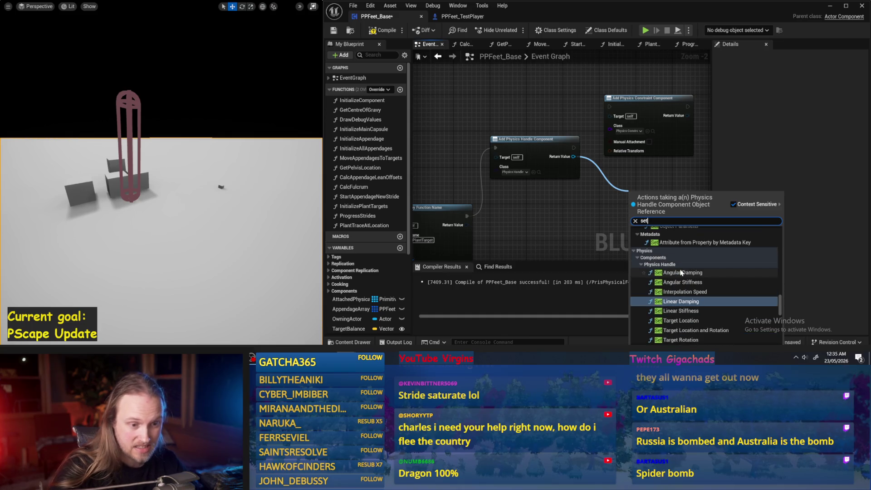
scroll(680, 272, down, 1)
scroll(708, 289, down, 1)
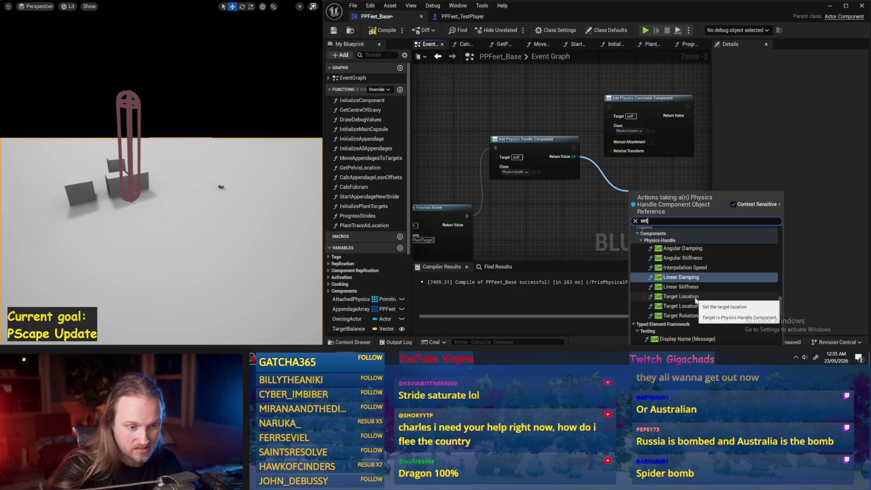
click(695, 301)
- Delete the Physics Constraint Component node and reposition Set Target Location
drag(534, 127, 582, 115)
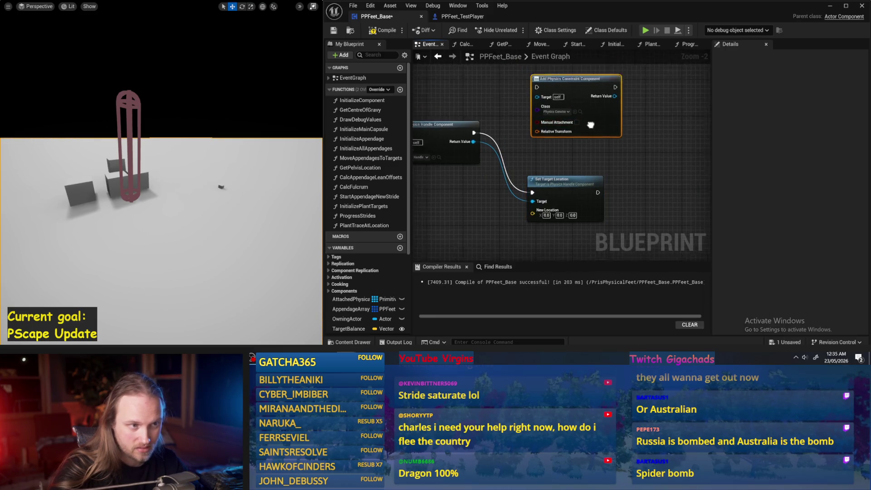
key(Delete)
mouse_move(568, 202)
mouse_down()
mouse_move(545, 143)
mouse_move(553, 107)
mouse_up()
click(512, 135)
- Search the handle actions and add a Grab Component at Location with Rotation node
text(set)
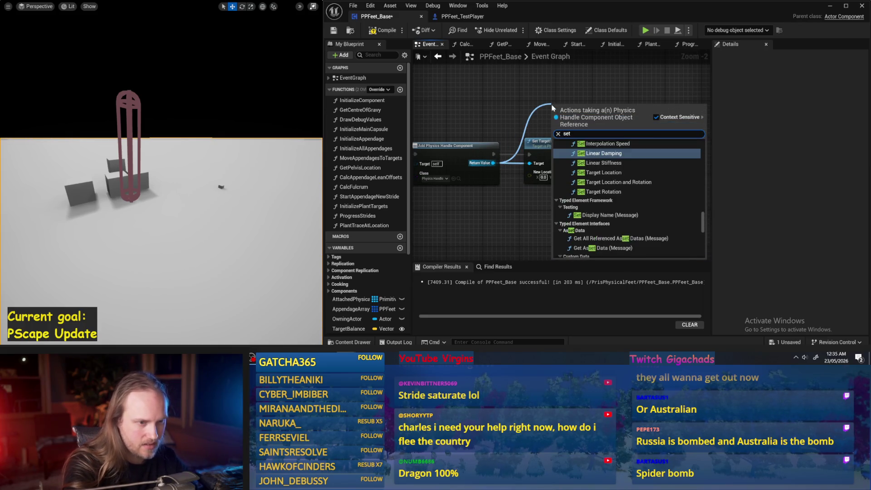
text( handl)
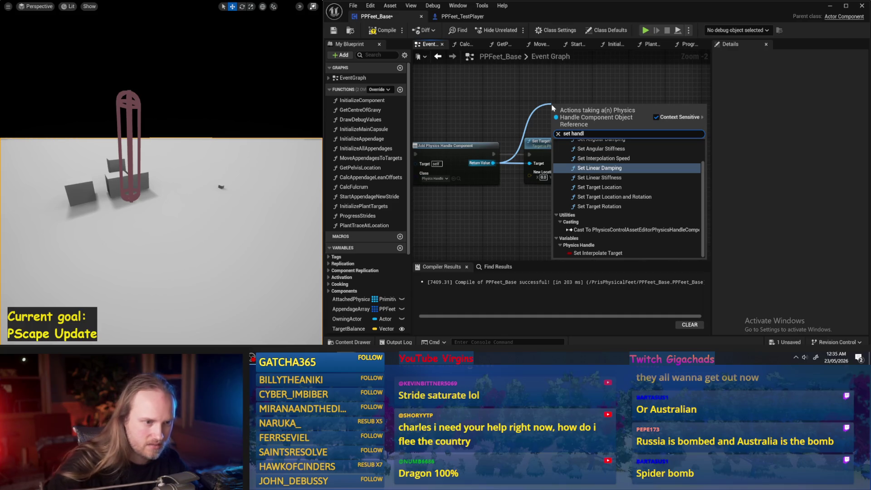
key(BackSpace)
key(BackSpace)
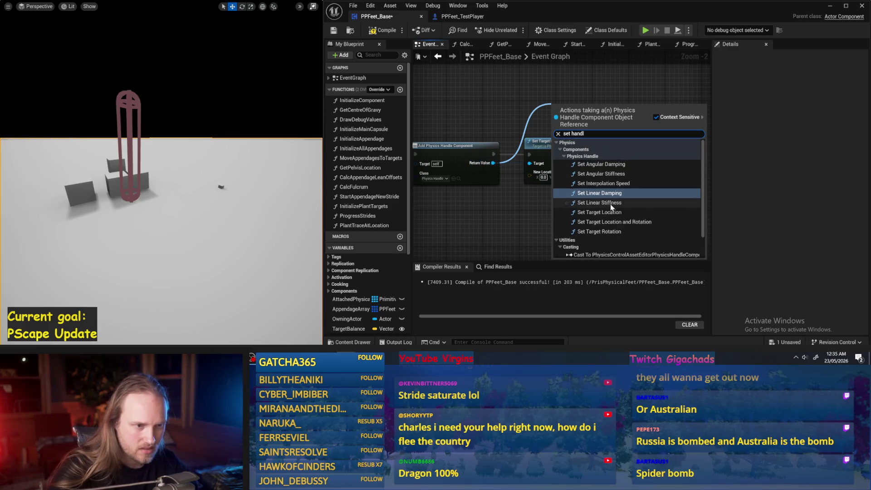
key(BackSpace)
key(BackSpace)
key(BackSpace)
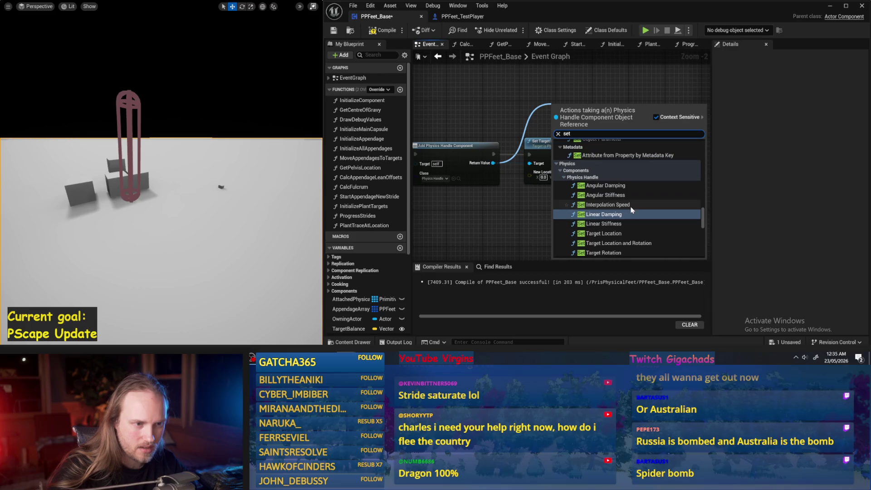
scroll(630, 198, down, 1)
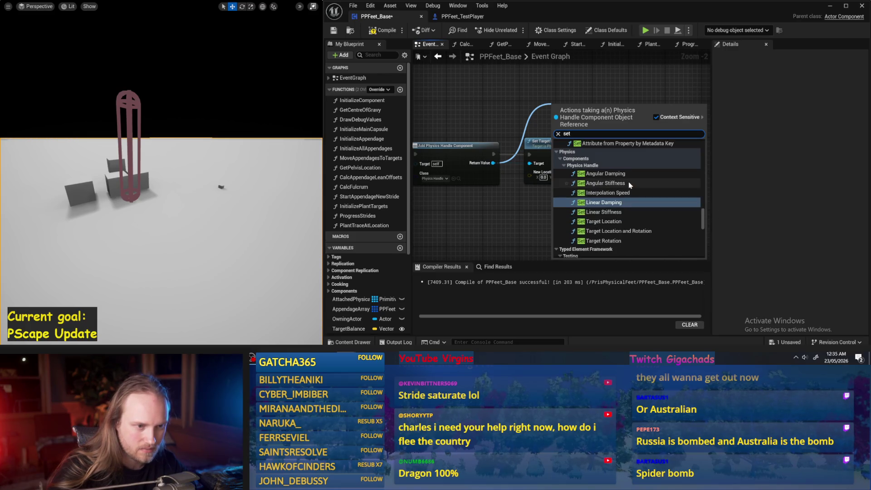
scroll(630, 186, down, 5)
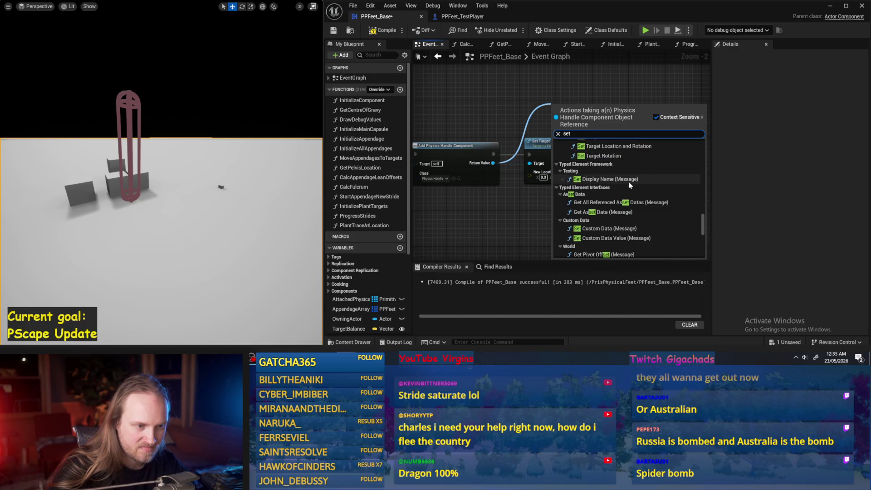
scroll(636, 191, down, 6)
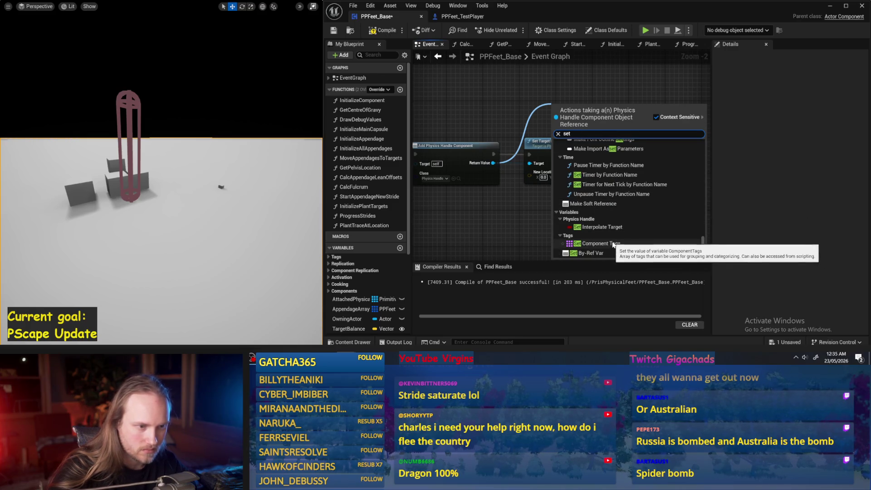
scroll(615, 236, up, 8)
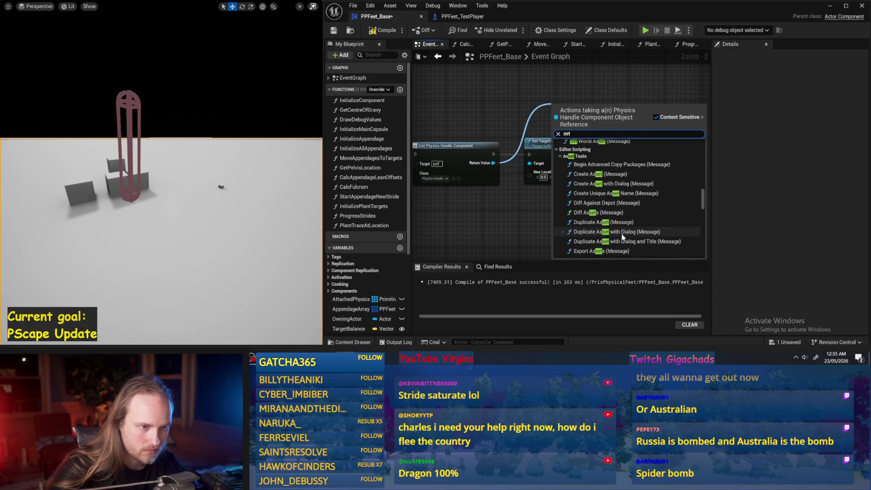
scroll(615, 222, up, 6)
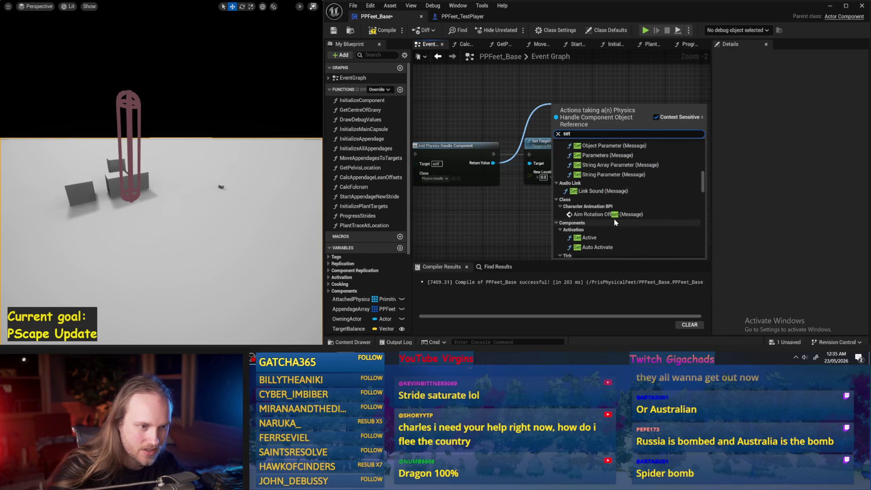
scroll(631, 230, up, 5)
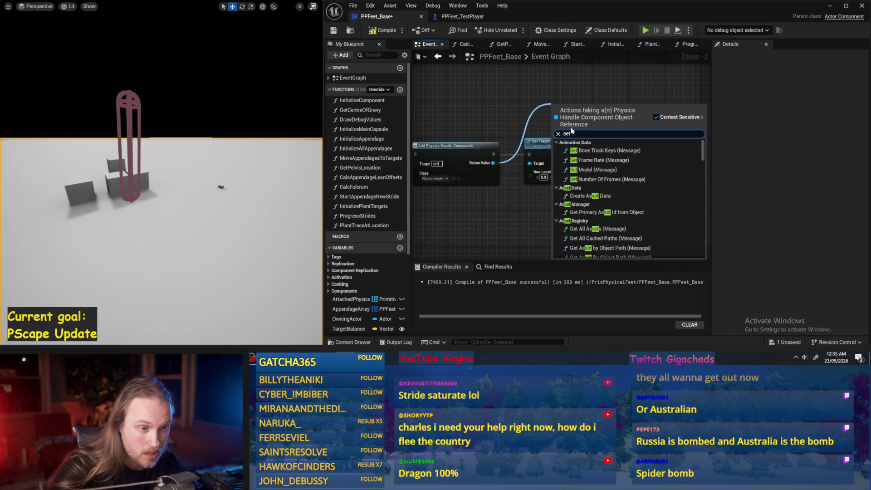
text(handle)
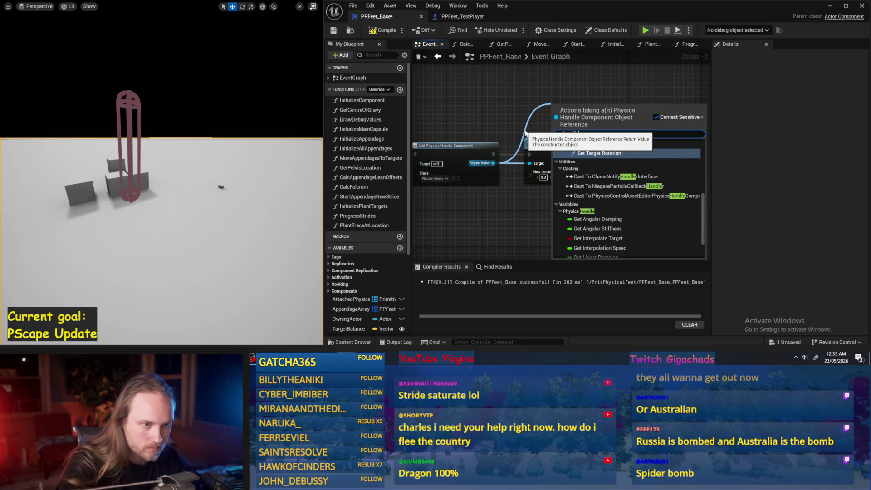
scroll(595, 177, up, 3)
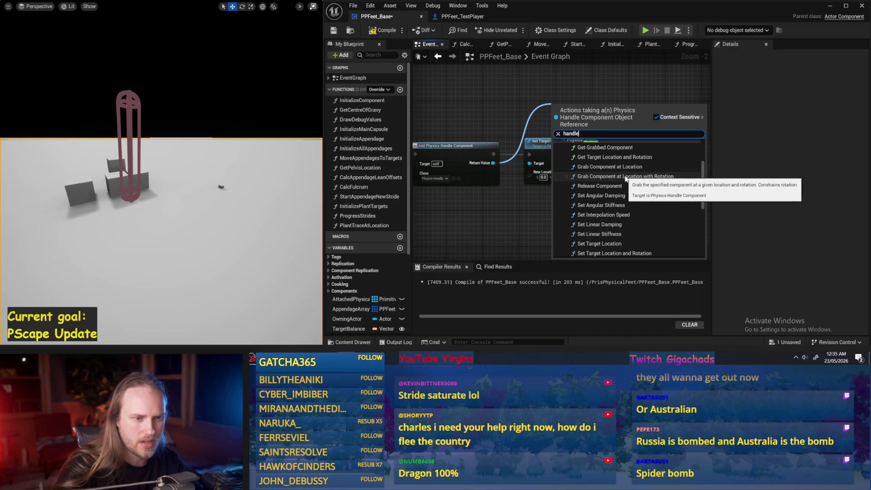
click(625, 177)
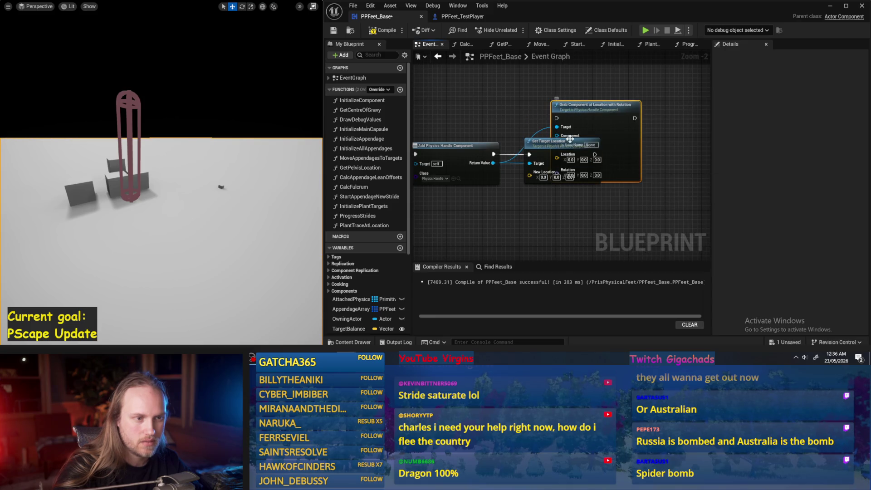
- Delete Set Target Location and run the Grab node after Add Physics Handle Component
drag(544, 149, 584, 189)
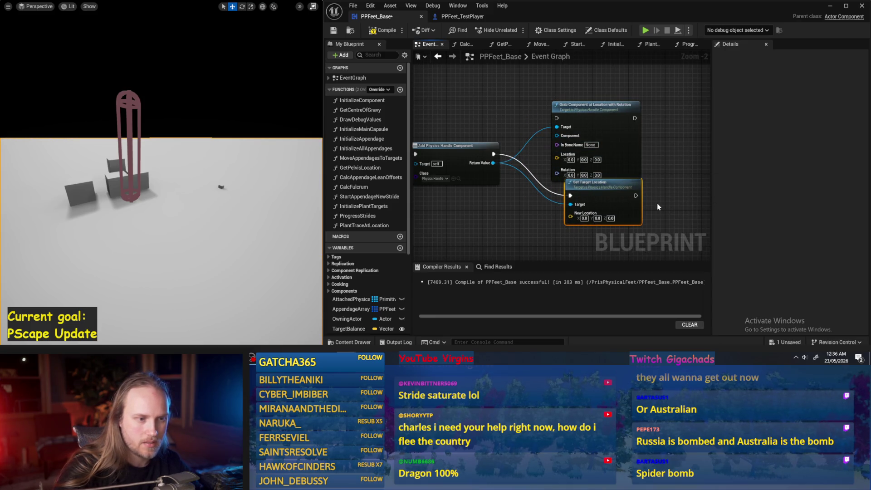
key(Delete)
drag(627, 160, 612, 182)
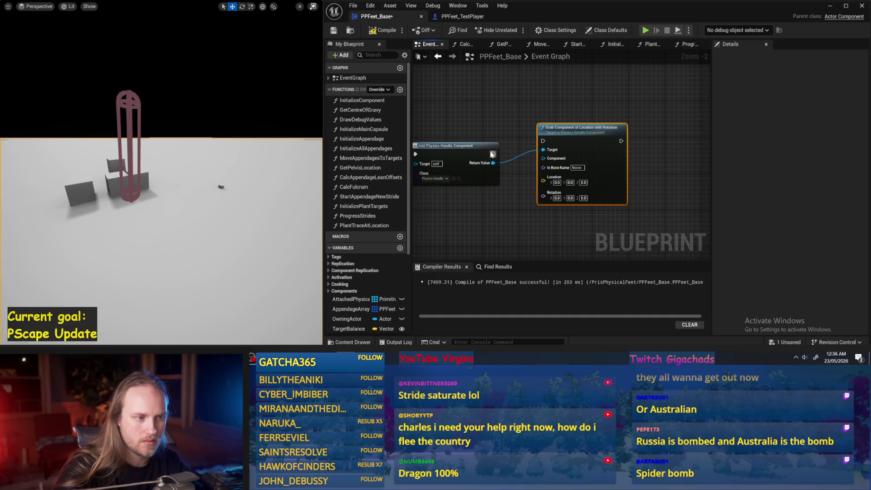
drag(546, 144, 563, 156)
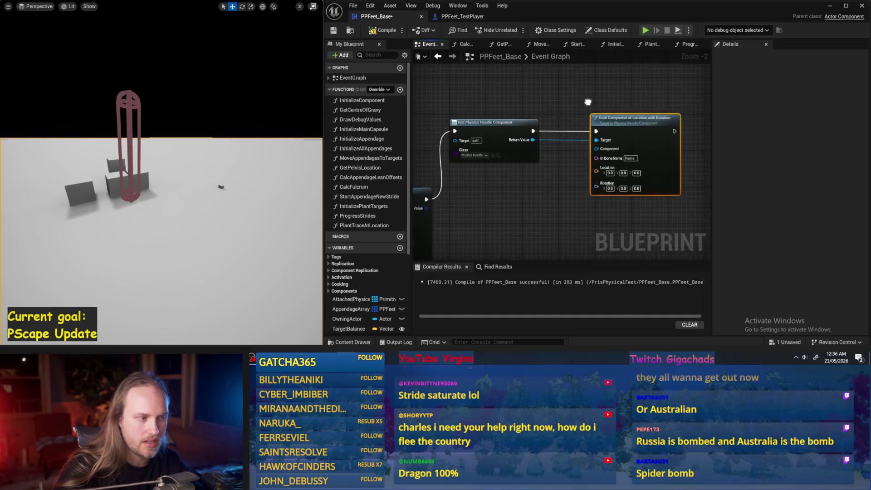
- Drag the CharacterCapsule component variable from the Components list into the graph
scroll(354, 311, down, 2)
scroll(350, 291, down, 5)
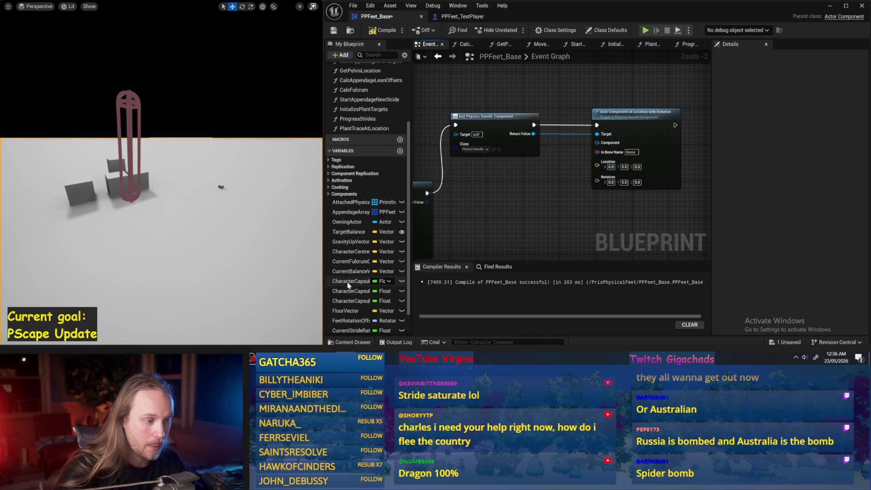
click(328, 144)
click(328, 144)
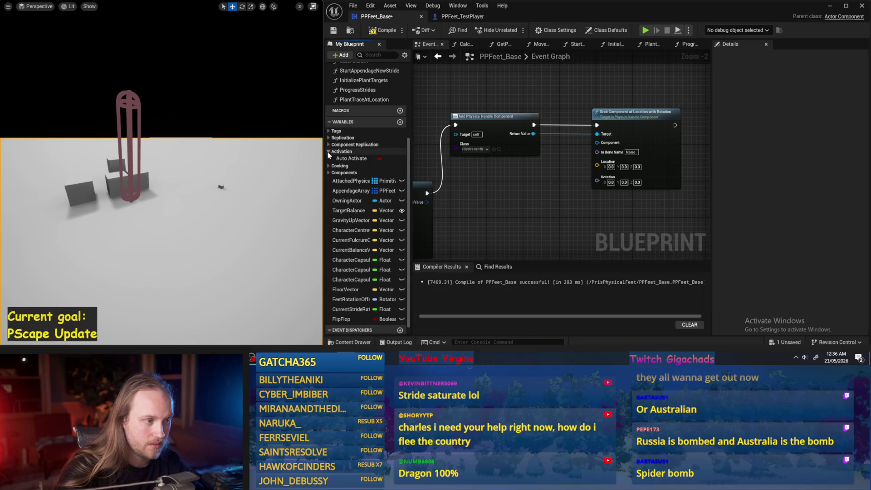
click(329, 165)
drag(353, 173, 520, 96)
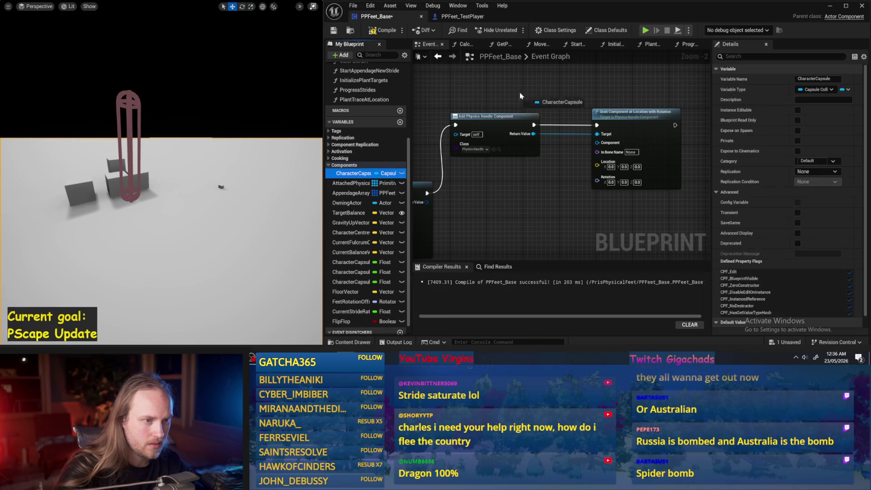
- Place a Character Capsule getter and connect it to the Grab node's Component input
click(540, 216)
scroll(554, 216, up, 2)
drag(555, 201, 612, 118)
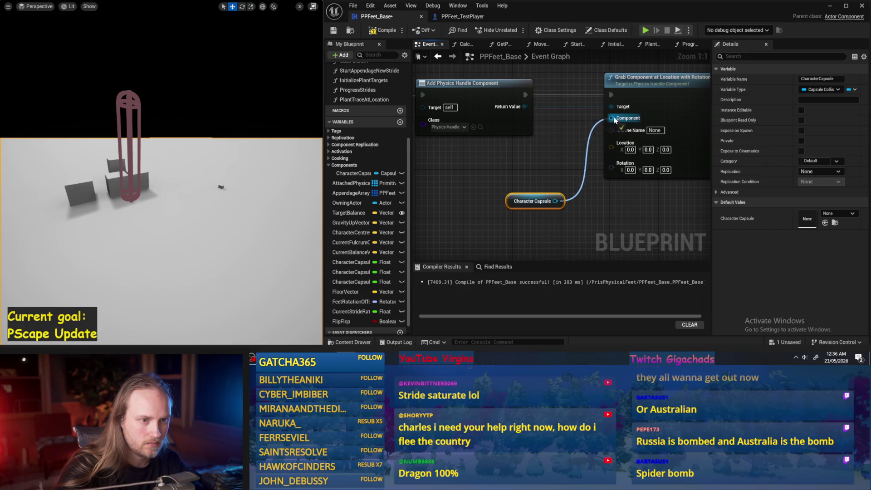
- Feed the capsule's Get World Location plus a Z offset of 50 into Grab's Location
drag(509, 212, 564, 234)
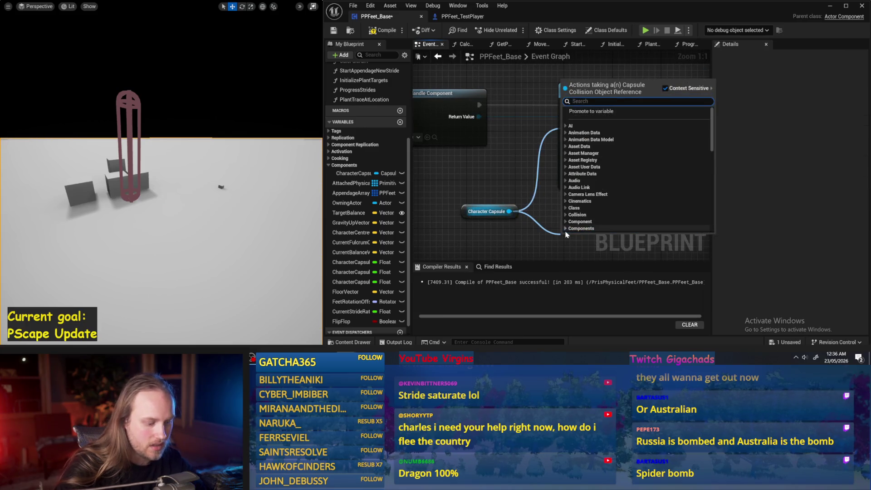
text(get location)
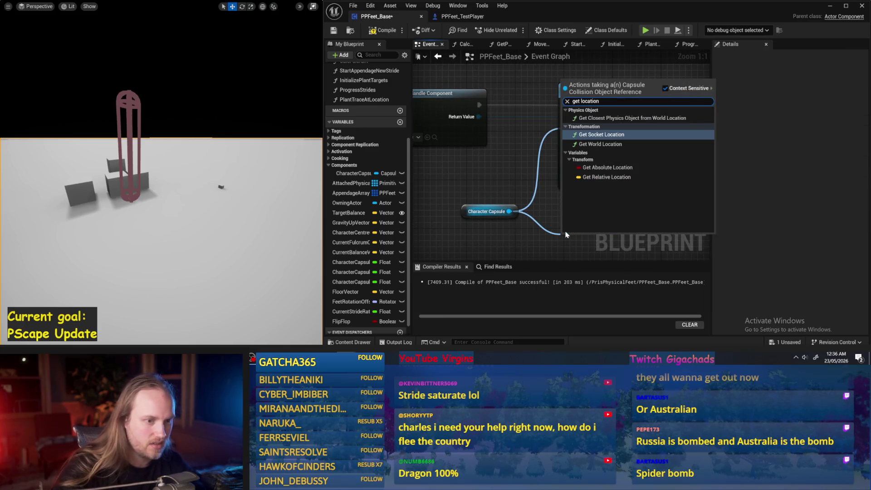
click(596, 144)
drag(562, 219, 596, 208)
text(+)
key(Return)
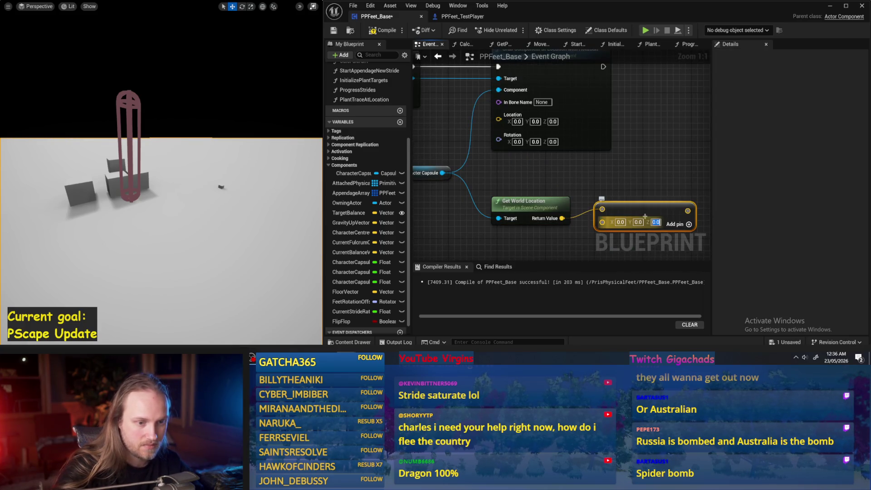
text(50)
key(Return)
drag(688, 210, 499, 119)
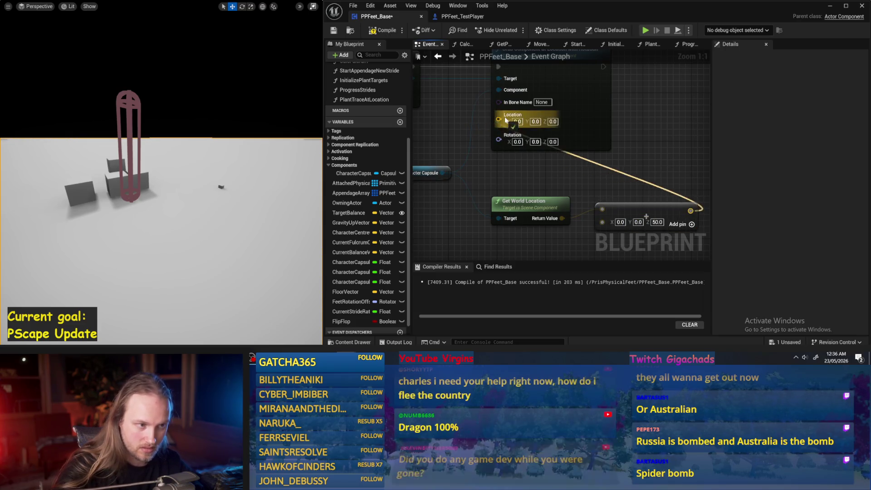
drag(643, 145, 639, 155)
- Fix the compile error by wiring Get Owner into the physics handle's Target, then recompile
click(381, 32)
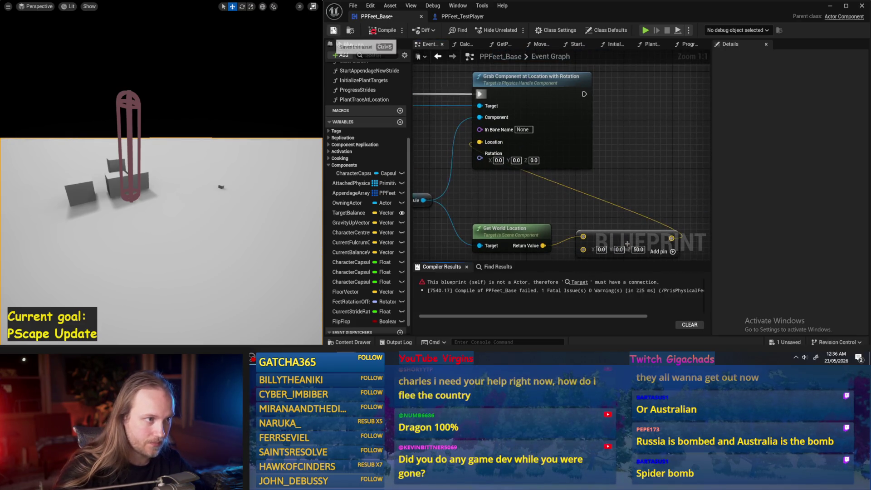
click(579, 283)
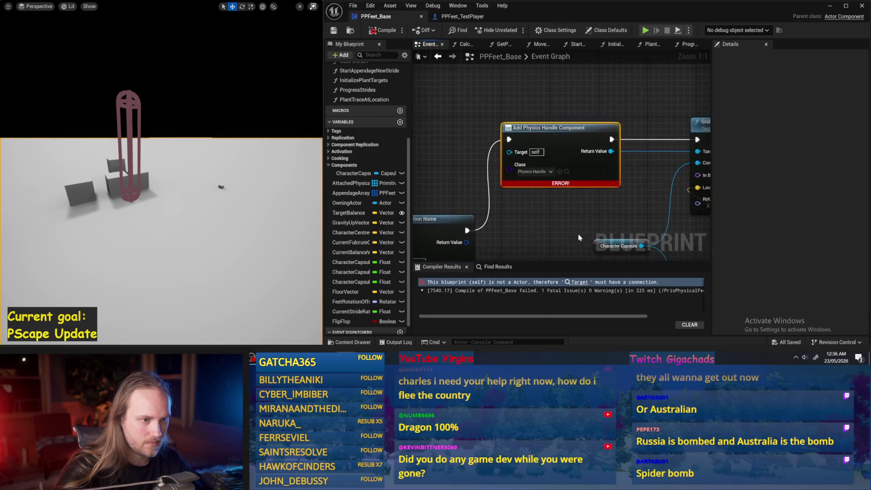
right_click(483, 132)
text(get owner)
key(Return)
mouse_move(515, 144)
mouse_down()
mouse_move(461, 130)
mouse_move(555, 150)
mouse_up()
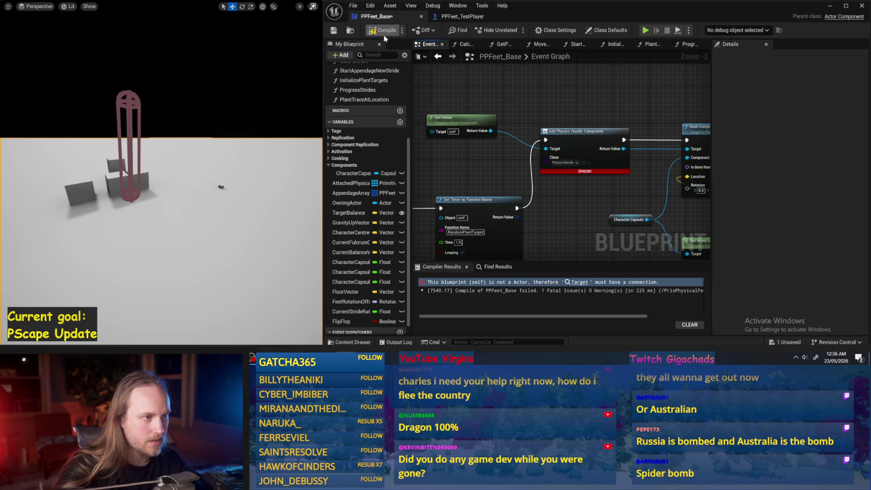
click(334, 30)
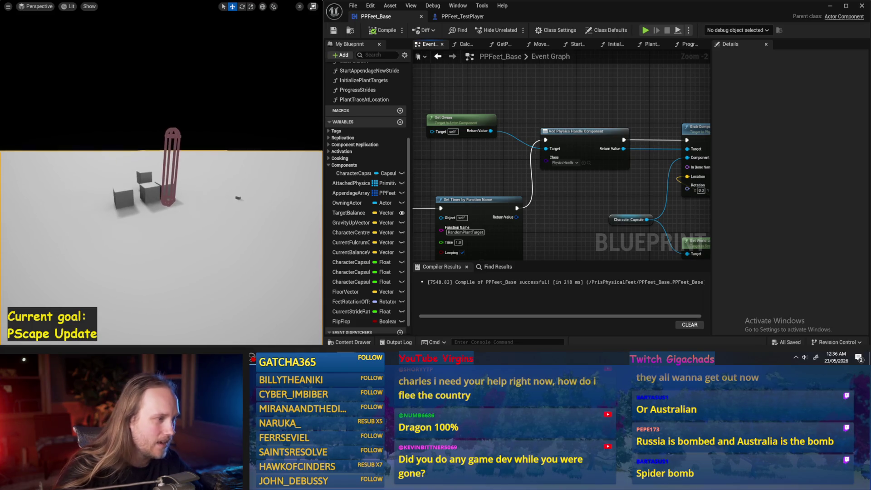
- Simulate the level twice with Alt+S, selecting and rotating the rig to test the capsule grab
key(alt+s)
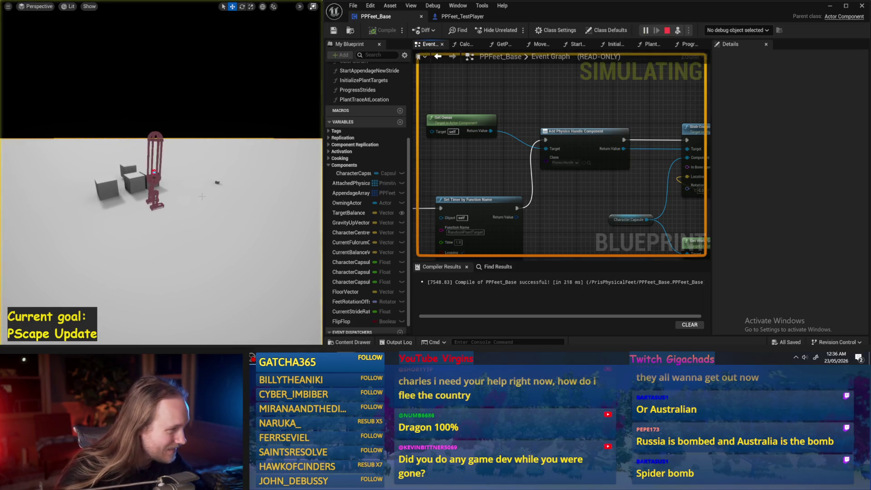
click(150, 156)
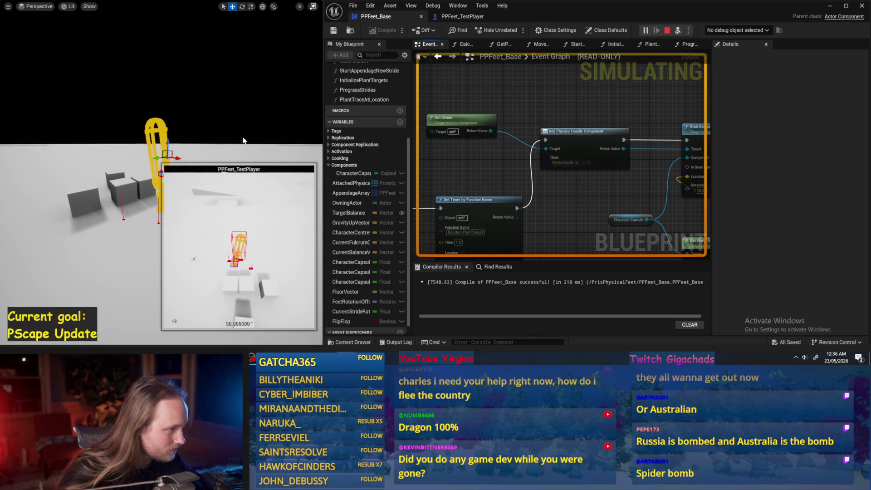
key(Escape)
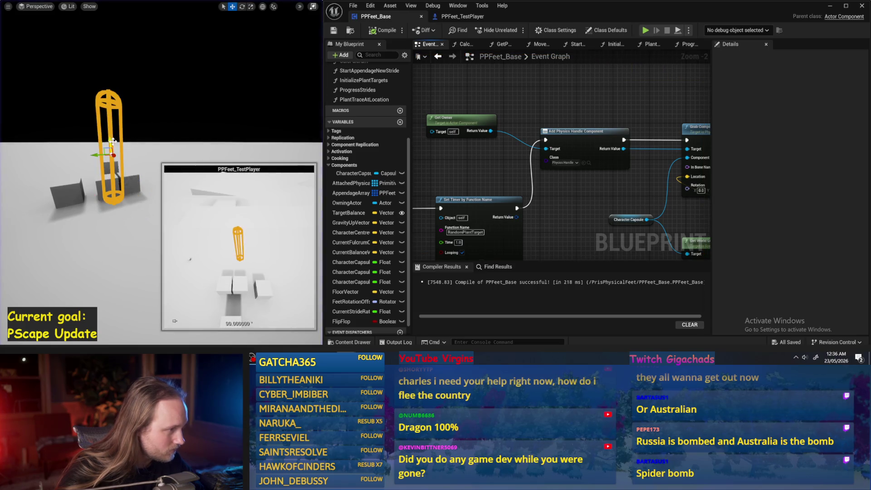
key(alt+s)
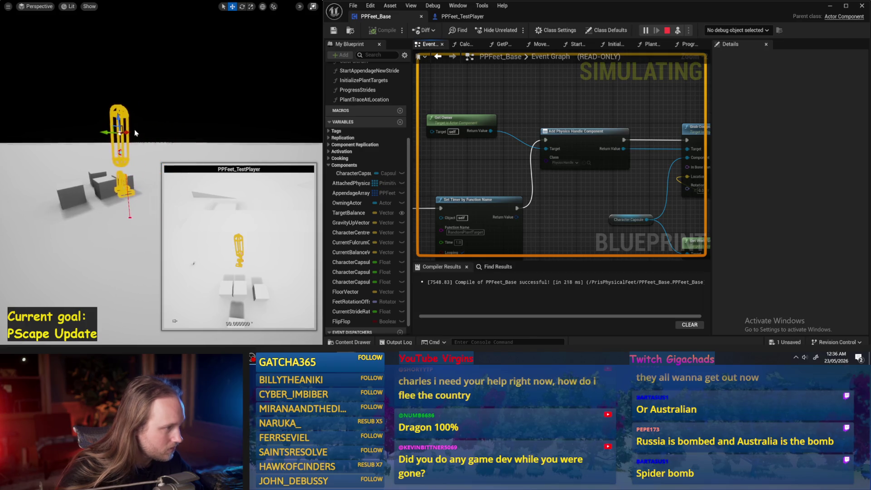
drag(129, 149, 94, 153)
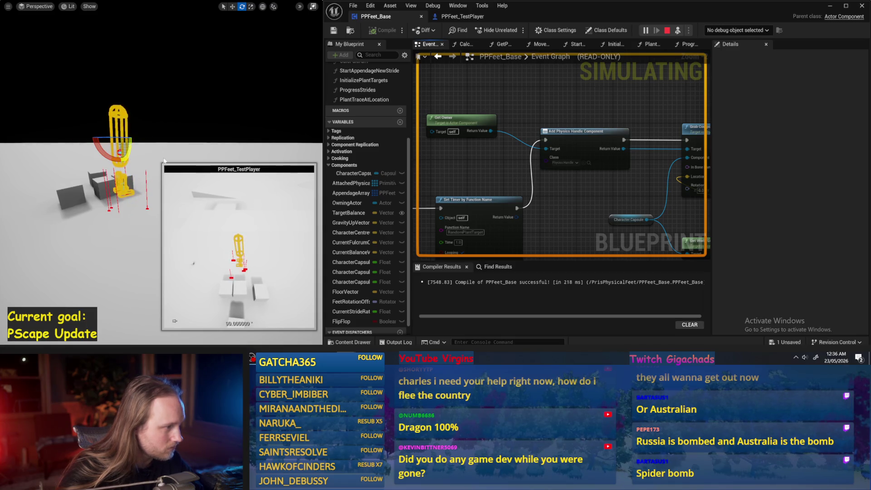
key(Escape)
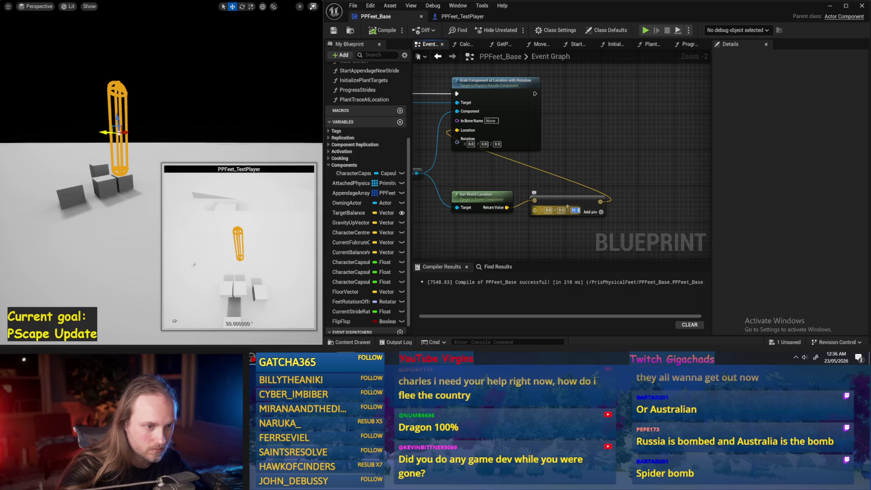
- Raise the Add node's Z offset to 100
text(10)
scroll(522, 150, up, 2)
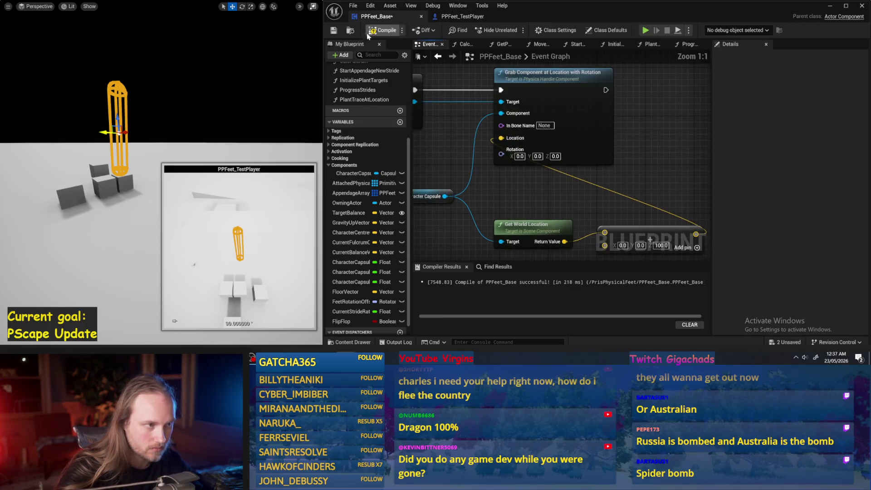
scroll(577, 127, down, 2)
- Replace the with-Rotation node with Grab Component at Location, wire Location and Capsule, compile and save
mouse_move(494, 121)
mouse_down()
mouse_move(536, 109)
mouse_move(558, 82)
mouse_up()
text(grab l)
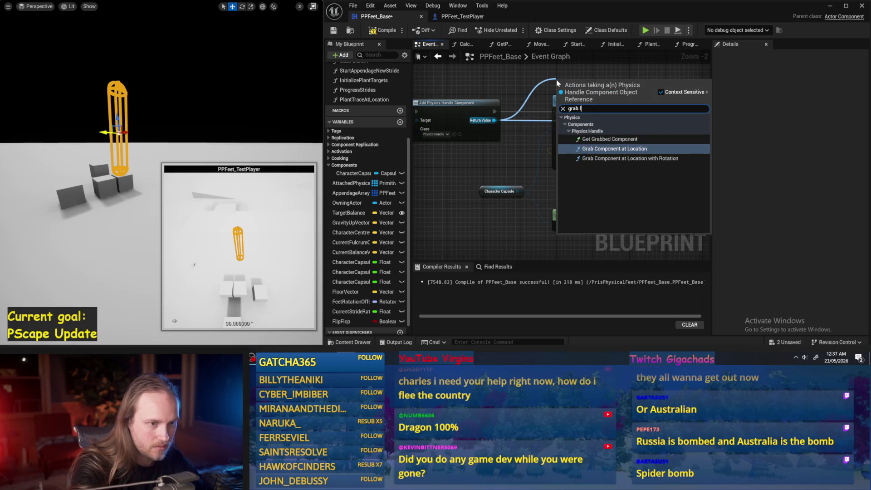
click(631, 158)
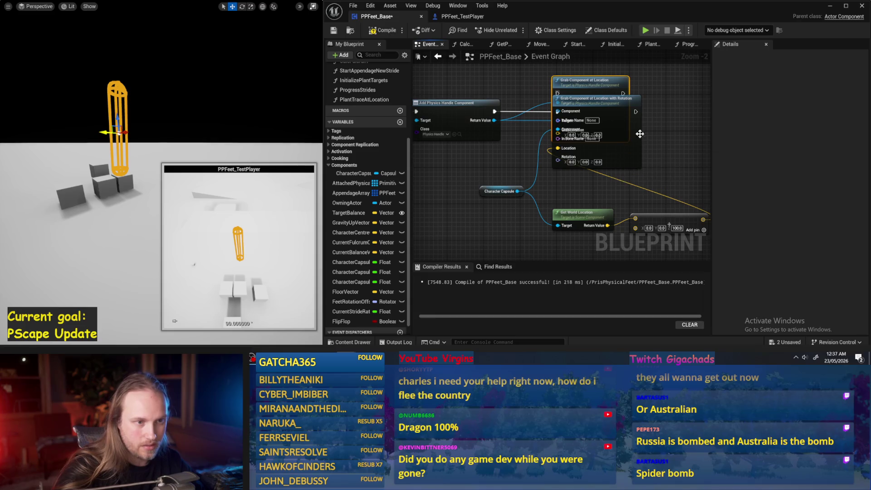
drag(622, 139, 558, 130)
key(Delete)
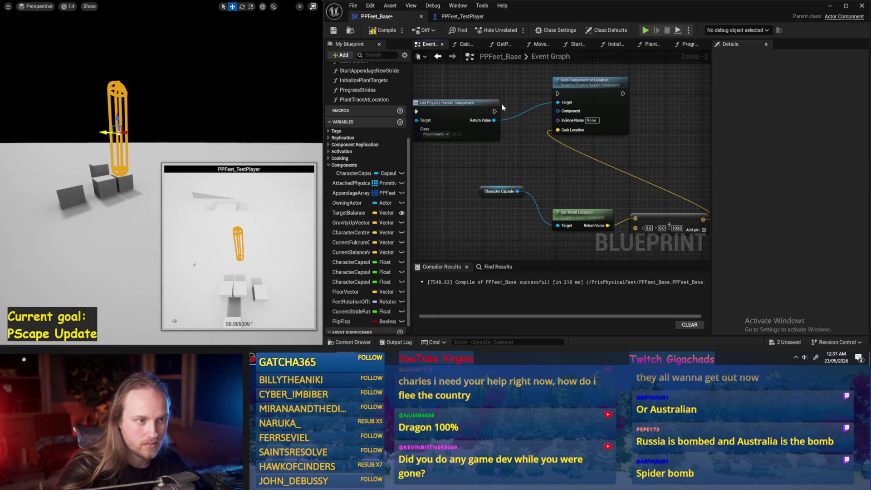
drag(517, 191, 563, 115)
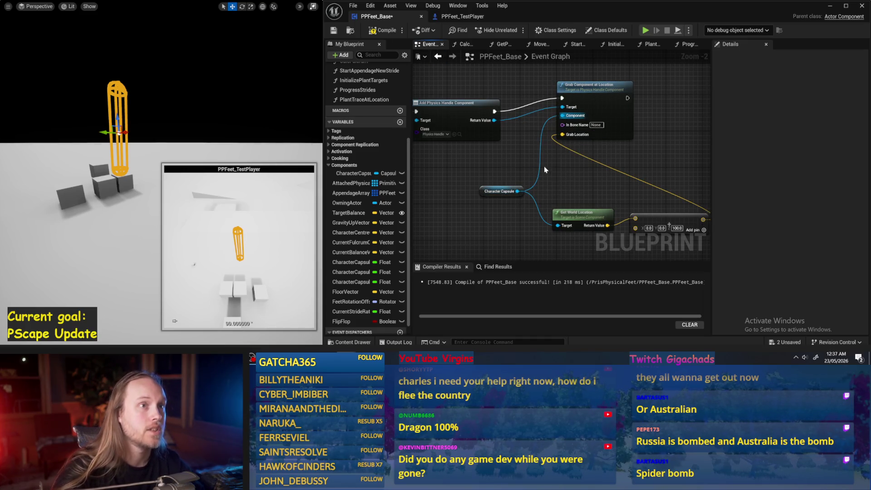
click(385, 30)
click(333, 30)
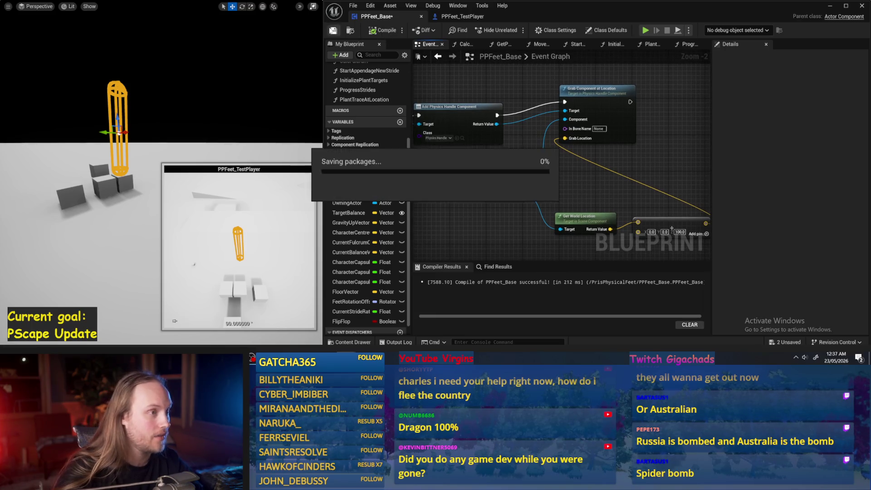
click(202, 187)
key(alt+p)
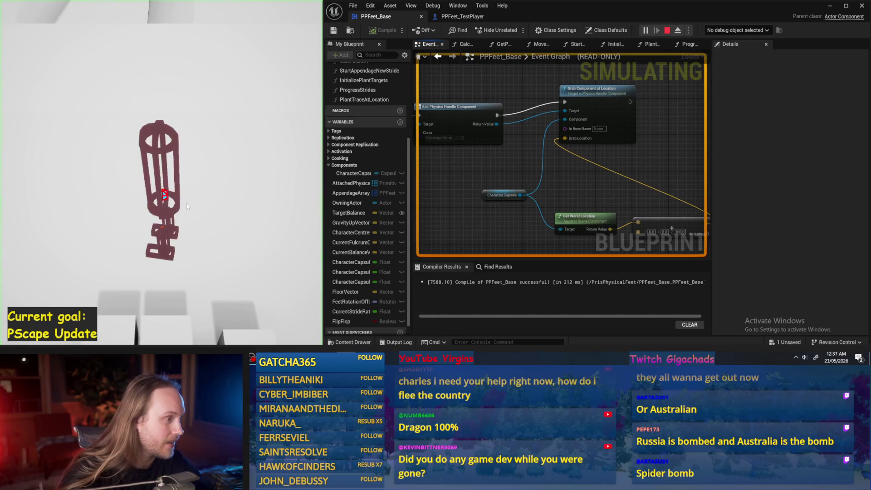
key(Escape)
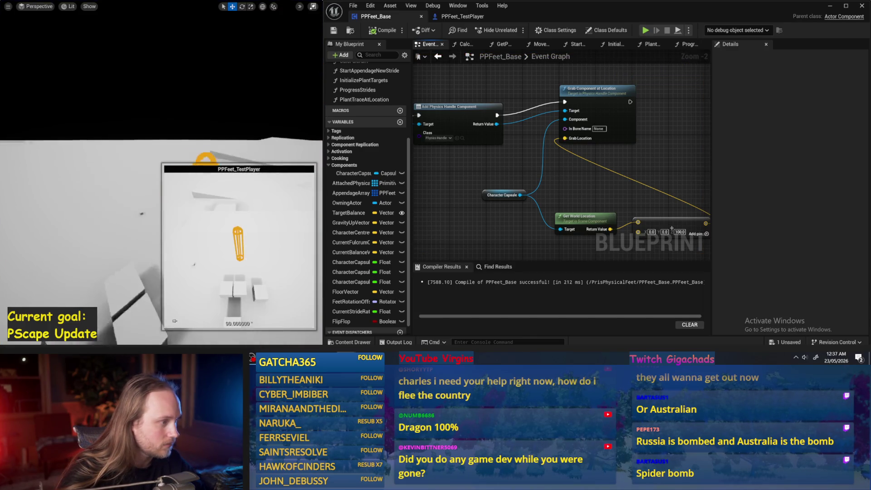
key(alt+s)
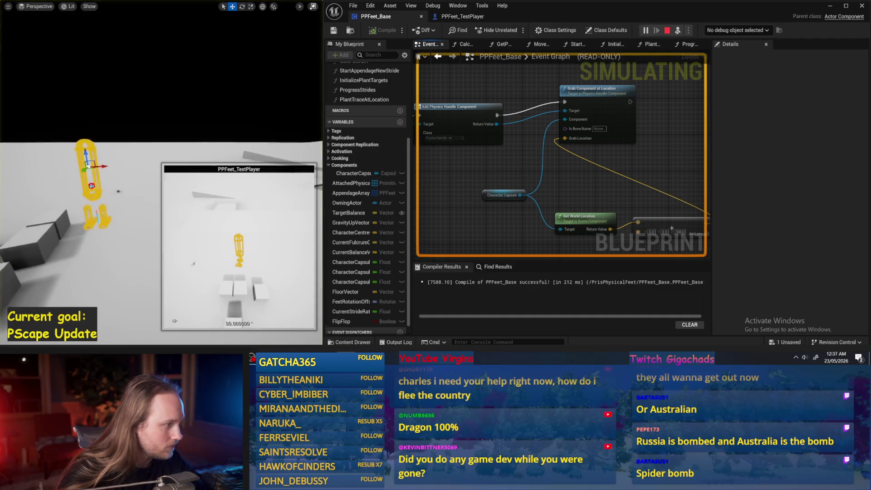
drag(132, 128, 150, 109)
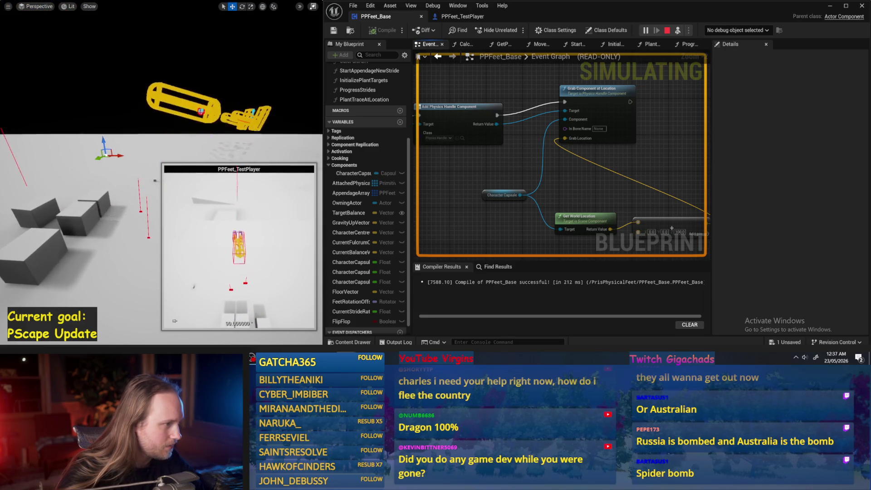
key(Escape)
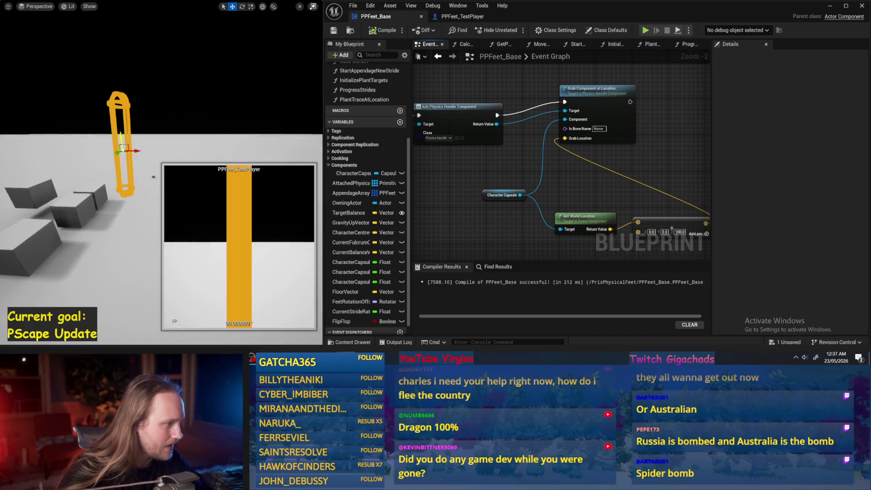
key(alt+s)
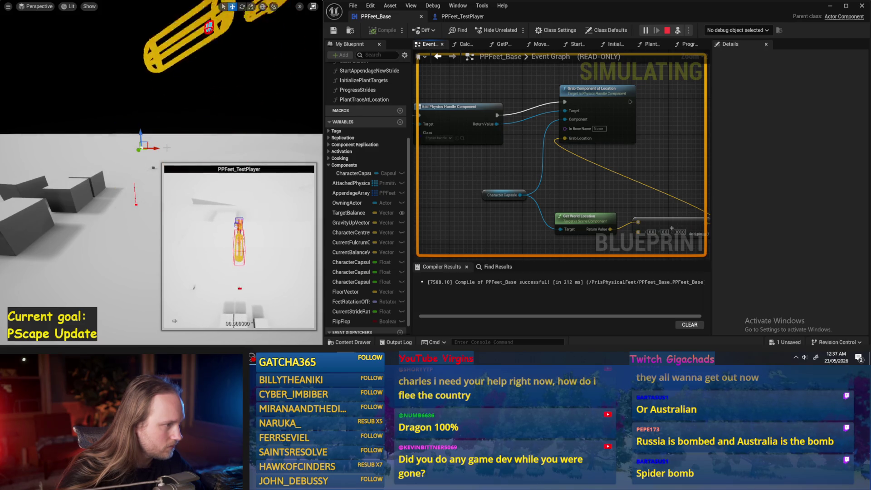
key(Escape)
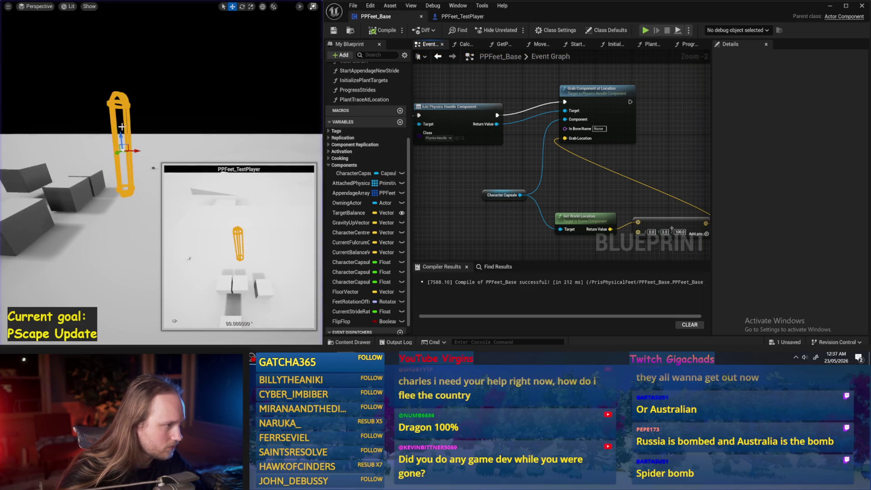
mouse_move(621, 122)
mouse_down()
mouse_move(588, 130)
mouse_move(680, 138)
mouse_up()
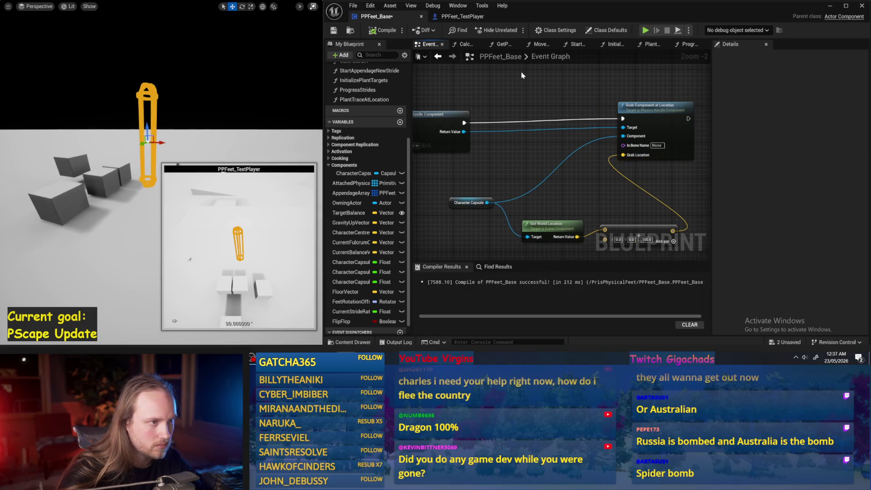
- Run a quick play session, then simulate the level to test the grab
key(alt+p)
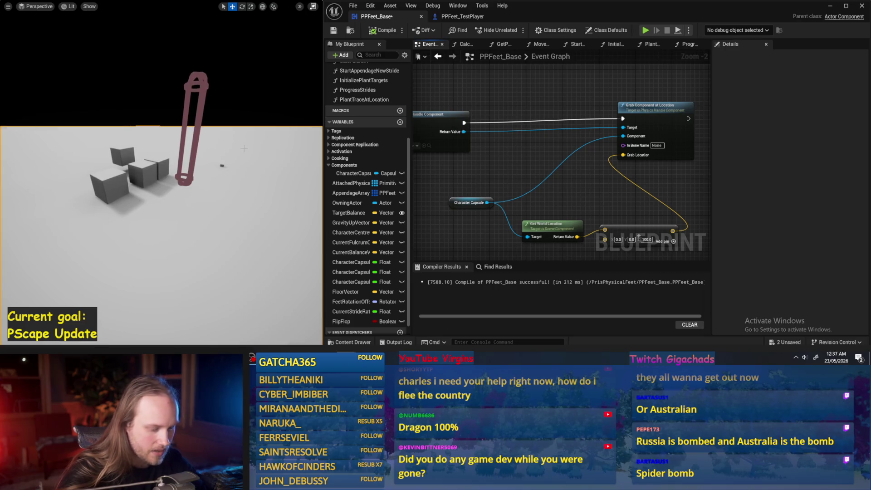
key(Escape)
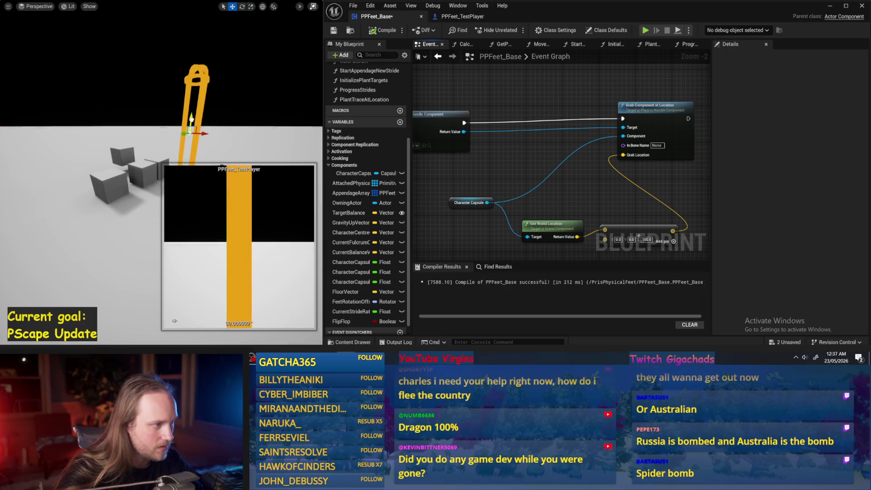
key(alt+s)
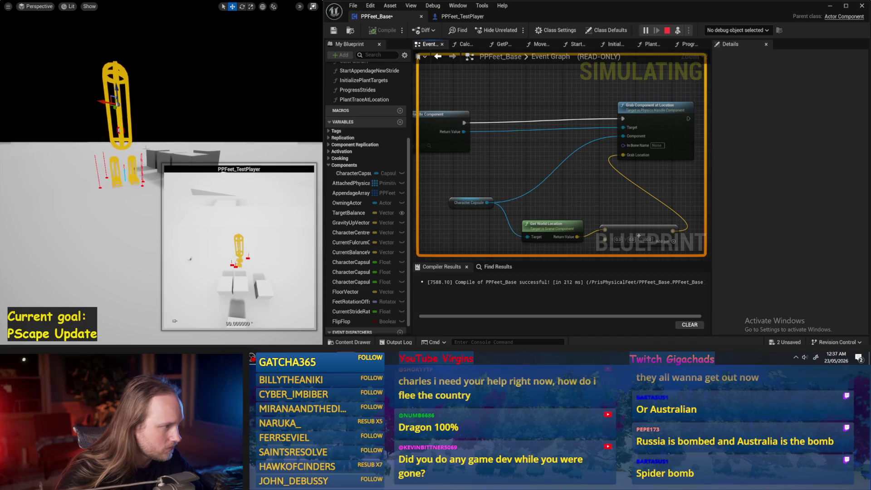
key(Escape)
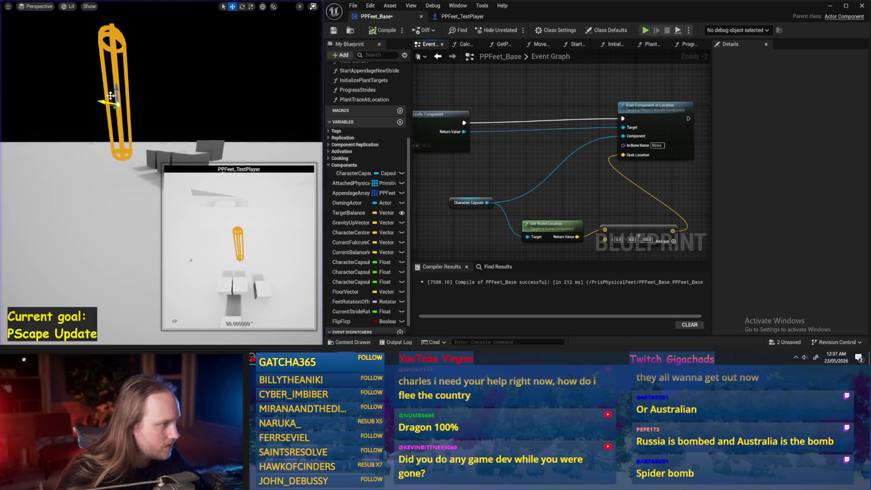
- Lift the capsule character higher, frame it, and re-simulate to check its physics
drag(118, 88, 118, 80)
key(alt+s)
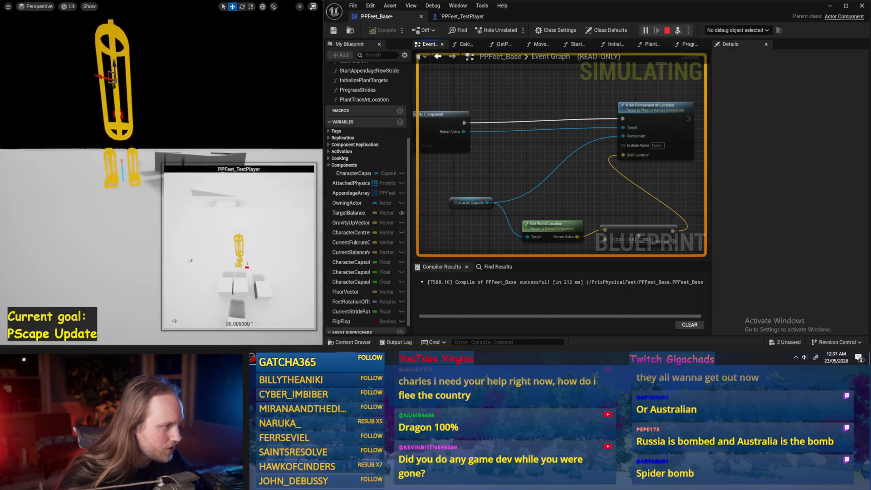
click(195, 164)
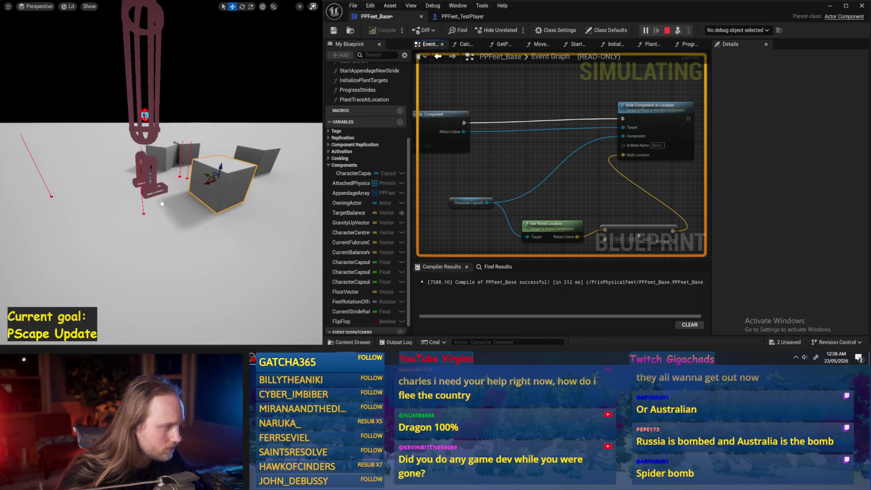
key(Escape)
click(146, 145)
key(f)
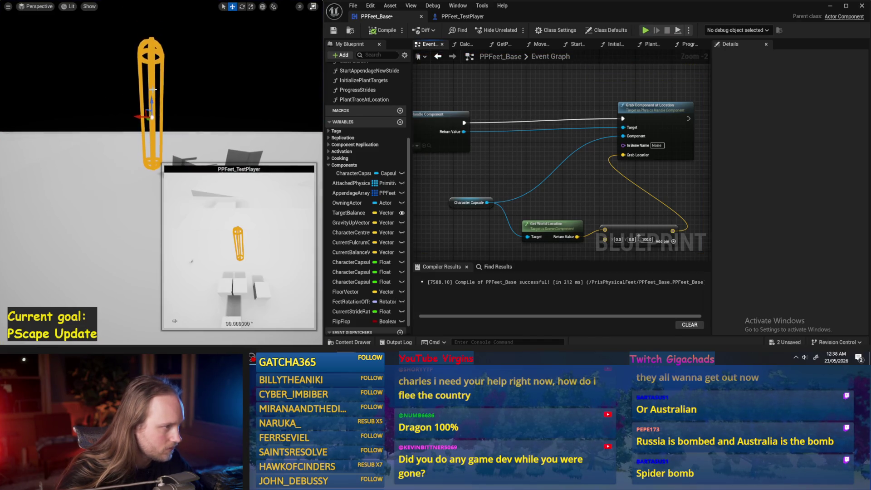
key(alt+s)
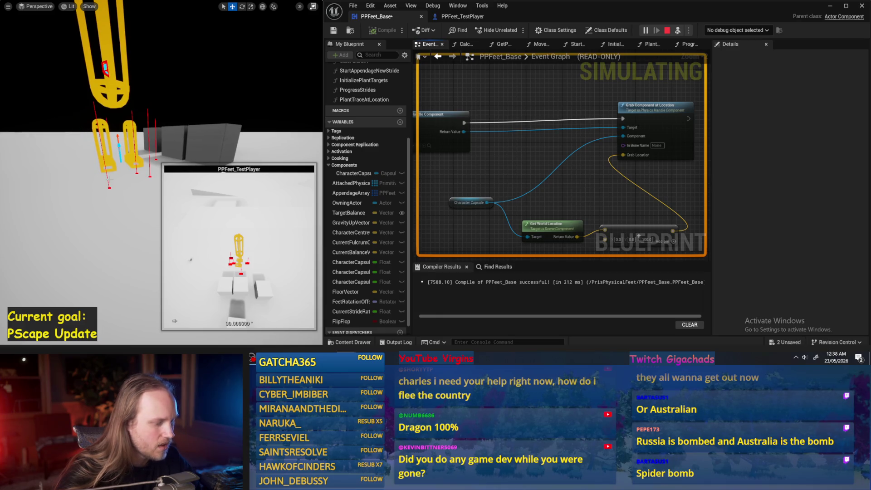
key(Escape)
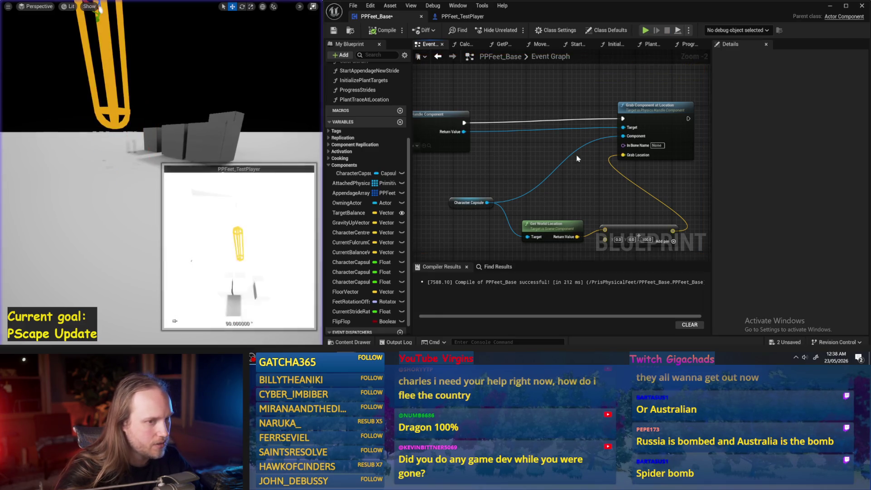
- From the physics handle, add a Grab Component at Location with Rotation node
scroll(590, 154, down, 1)
drag(442, 144, 520, 110)
text(grab comoo)
key(BackSpace)
key(BackSpace)
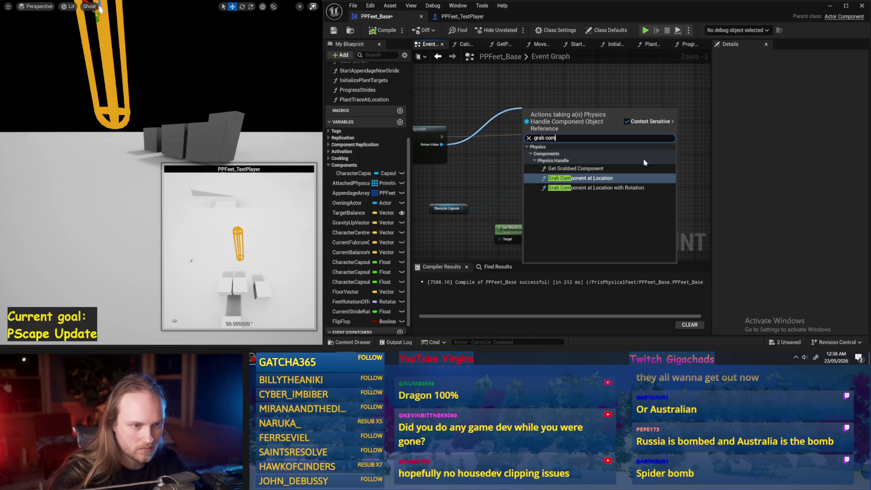
click(645, 188)
- Wire execution, Character Capsule and the offset vector into the new node, setting Z to 75
click(678, 170)
drag(679, 170, 678, 166)
drag(643, 133, 524, 120)
drag(450, 205, 530, 139)
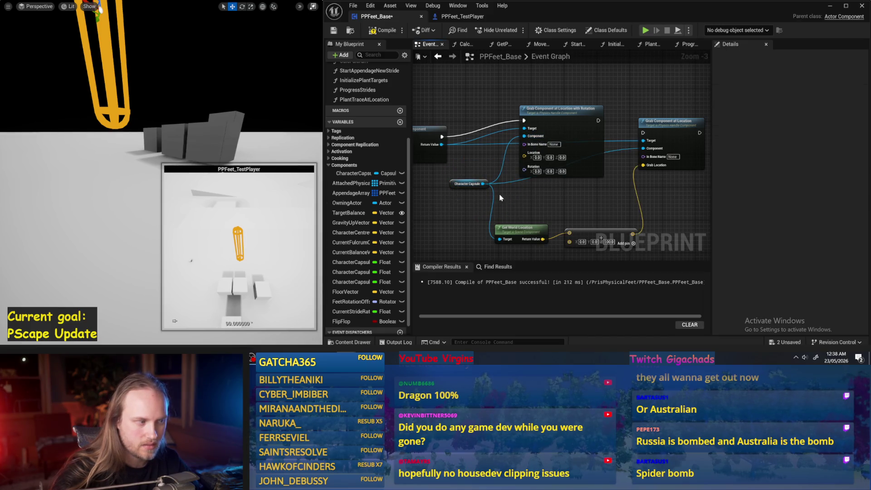
click(191, 261)
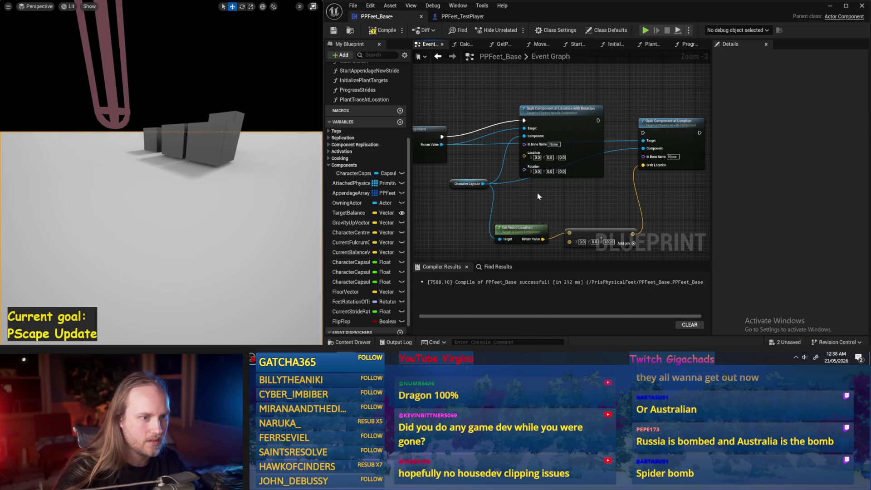
drag(589, 214, 510, 137)
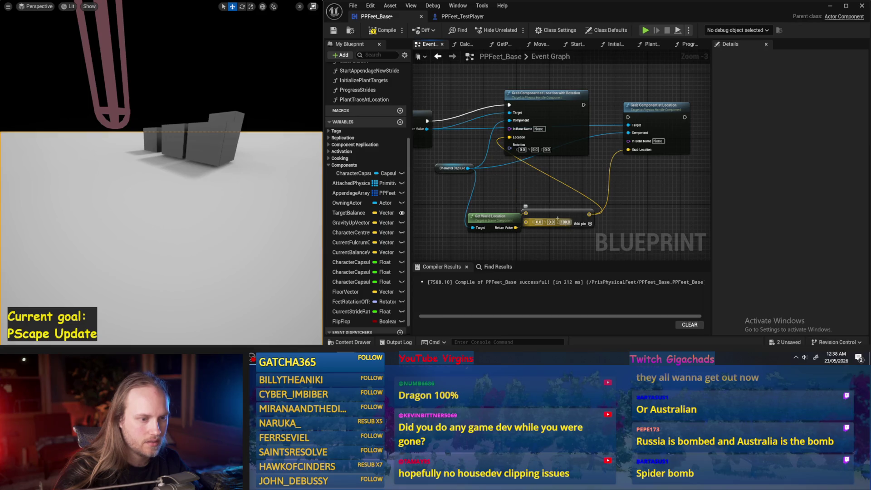
text(75)
key(Return)
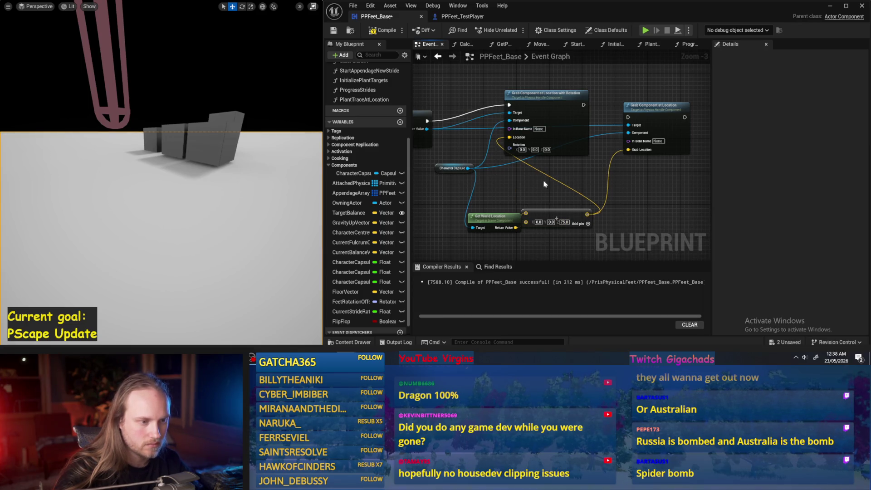
- Delete the old Grab Component at Location node, then compile and save PPFeet_Base
drag(545, 184, 559, 185)
click(676, 100)
key(Delete)
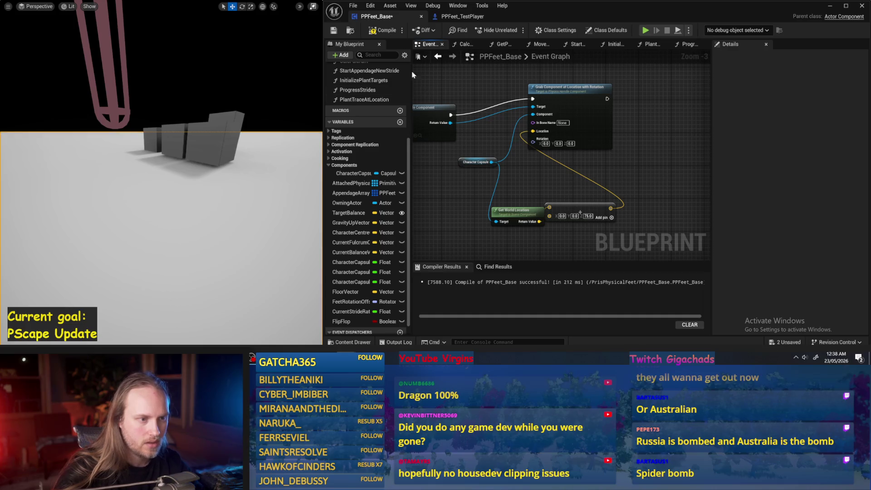
click(383, 30)
click(334, 31)
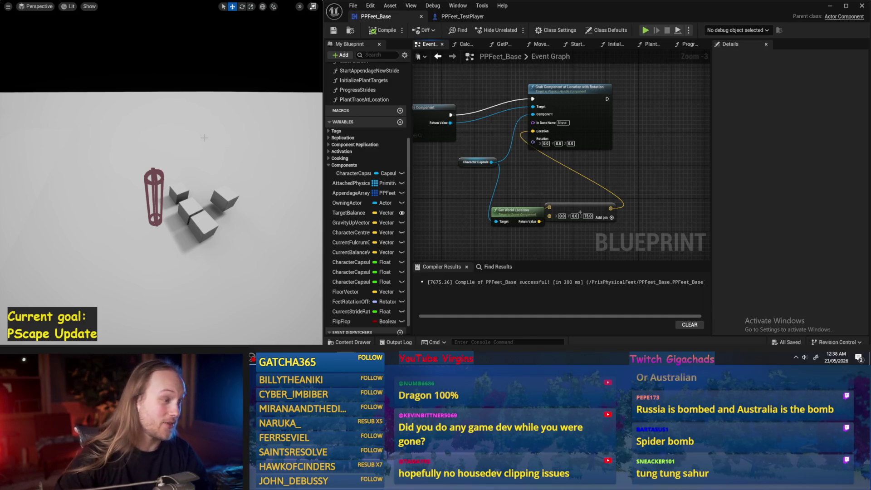
- Tidy the vector and Get World Location nodes beside the grab node, then compile and save
scroll(580, 214, up, 2)
drag(580, 213, 572, 117)
drag(514, 192, 560, 158)
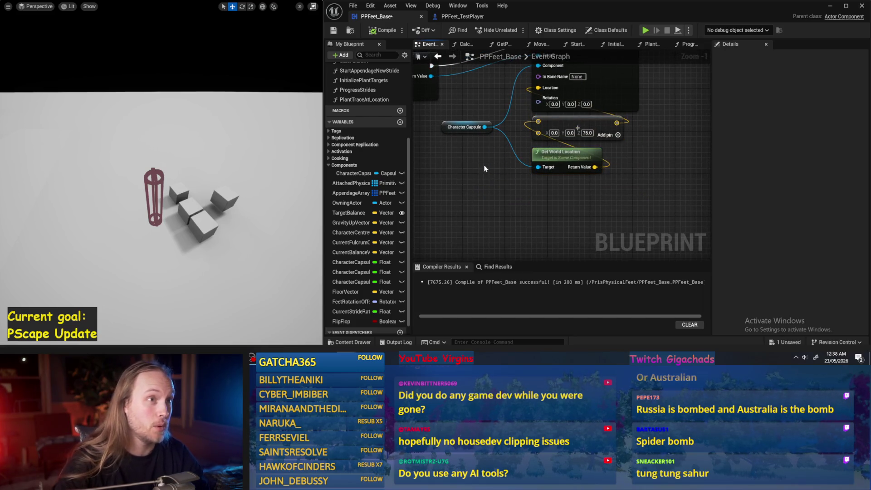
drag(485, 169, 505, 203)
click(370, 30)
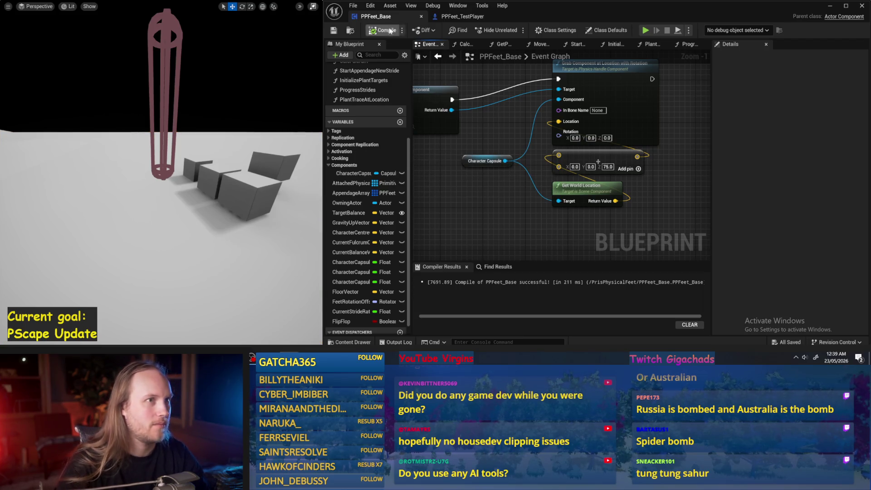
drag(470, 193, 502, 169)
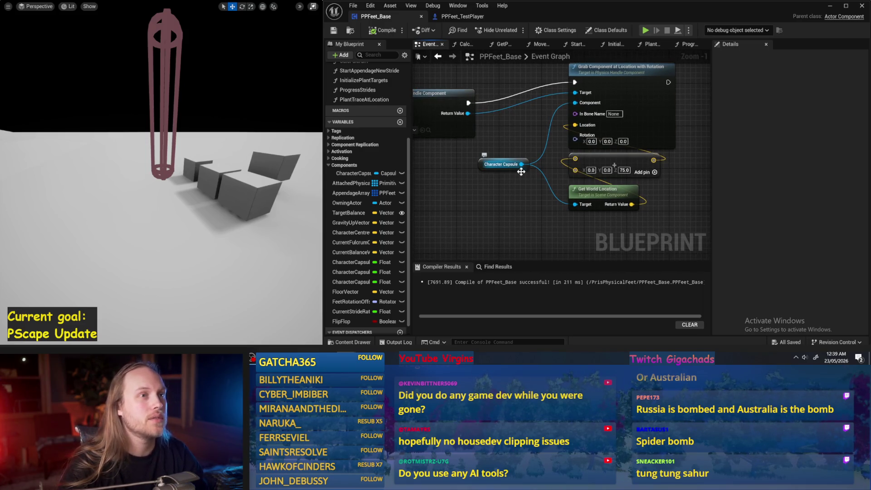
mouse_move(502, 176)
mouse_down()
mouse_move(497, 184)
mouse_move(676, 87)
mouse_move(666, 96)
mouse_move(680, 96)
mouse_up()
scroll(525, 168, down, 1)
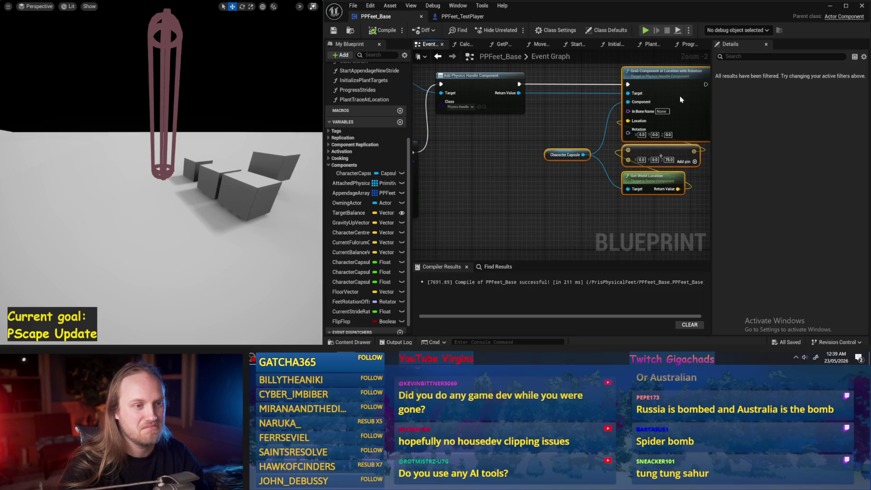
- Rearrange the grab nodes, placing Get Owner below Add Physics Handle and Set Timer by Function Name slightly left
drag(465, 92, 549, 109)
scroll(550, 110, down, 1)
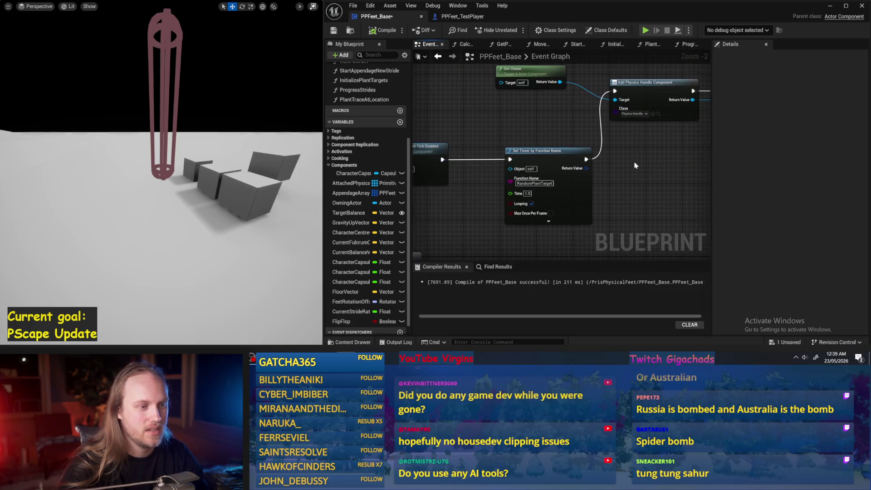
drag(455, 95, 541, 146)
scroll(645, 148, up, 1)
drag(645, 202, 457, 92)
mouse_move(505, 168)
mouse_down()
mouse_move(513, 182)
mouse_move(509, 139)
mouse_move(536, 140)
mouse_up()
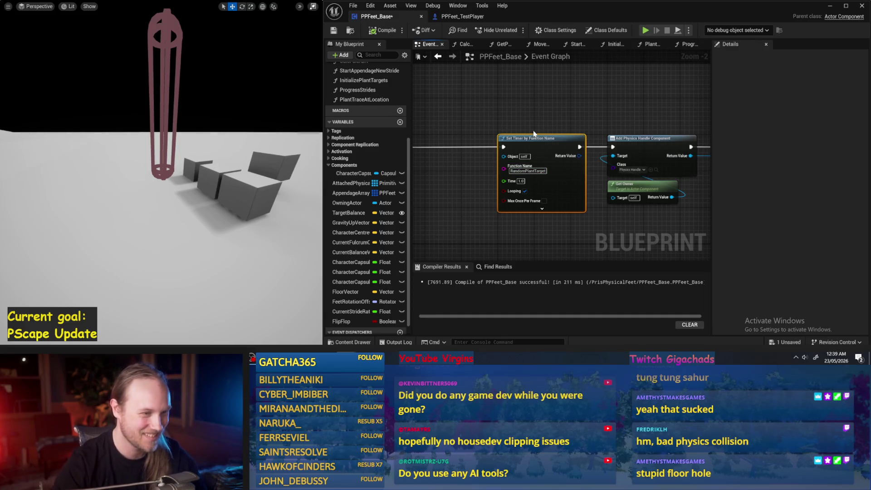
drag(533, 139, 496, 138)
drag(550, 112, 418, 107)
- Save PPFeet_Base with Ctrl+S and the Save button, then compile it
key(ctrl+s)
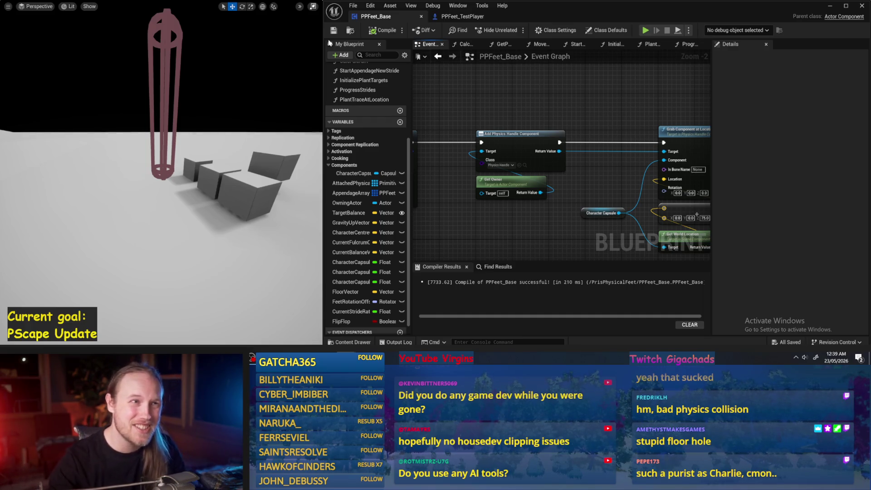
mouse_move(581, 133)
mouse_down()
mouse_move(490, 120)
mouse_move(526, 130)
mouse_move(567, 123)
mouse_move(547, 123)
mouse_move(554, 107)
mouse_up()
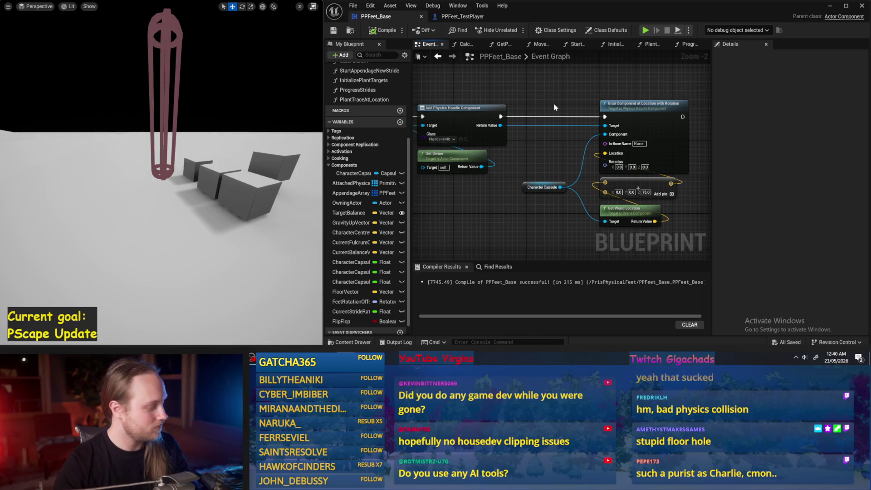
mouse_move(569, 190)
mouse_down()
mouse_move(590, 179)
mouse_move(566, 179)
mouse_up()
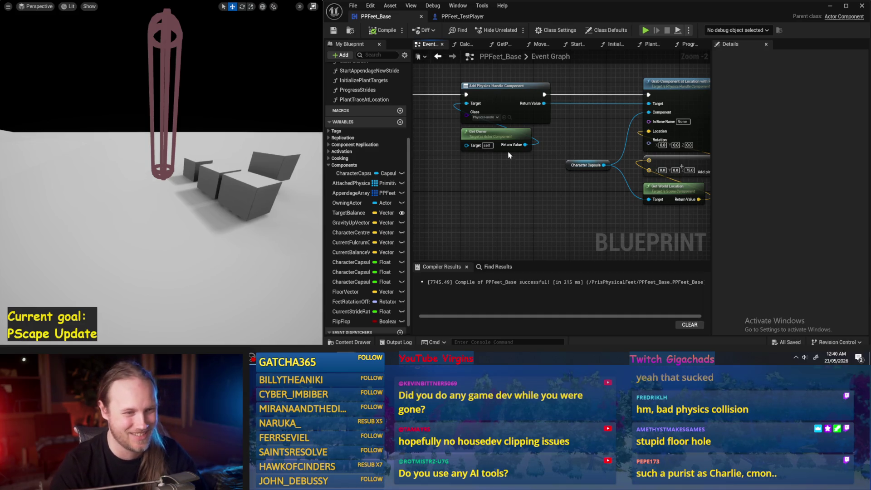
scroll(508, 163, down, 2)
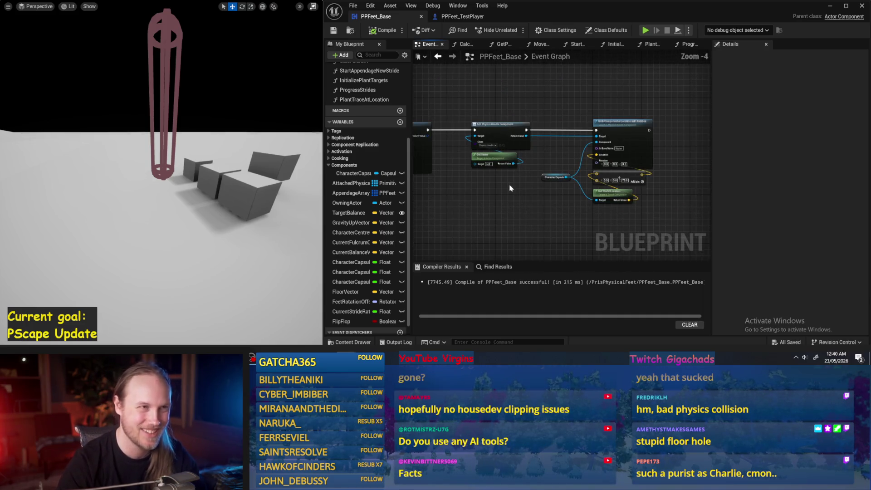
scroll(565, 175, up, 1)
mouse_move(564, 175)
mouse_down()
mouse_move(609, 191)
mouse_move(606, 201)
mouse_move(463, 199)
mouse_move(533, 202)
mouse_move(475, 199)
mouse_move(550, 224)
mouse_up()
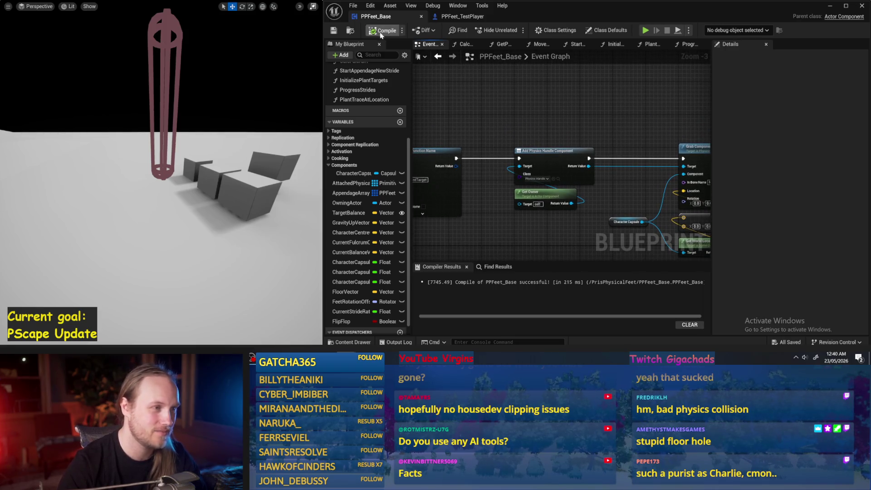
click(333, 30)
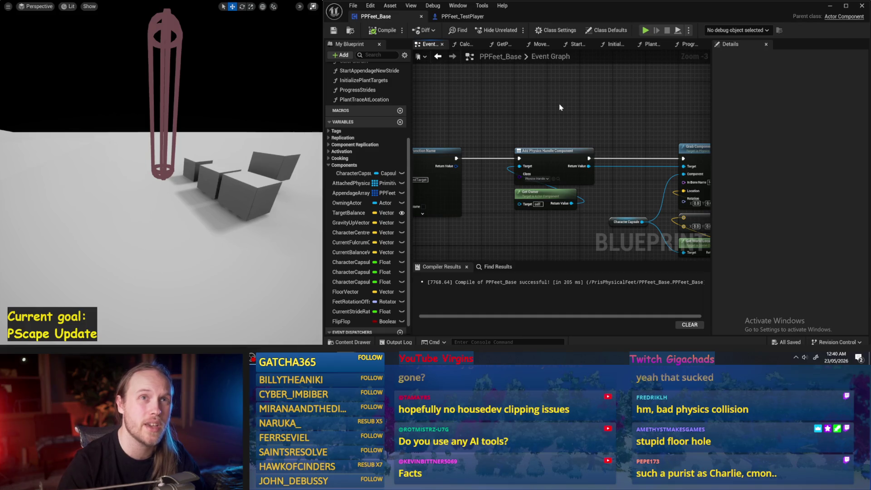
drag(541, 104, 548, 95)
click(372, 30)
mouse_move(633, 132)
mouse_down()
mouse_move(562, 110)
mouse_move(628, 111)
mouse_up()
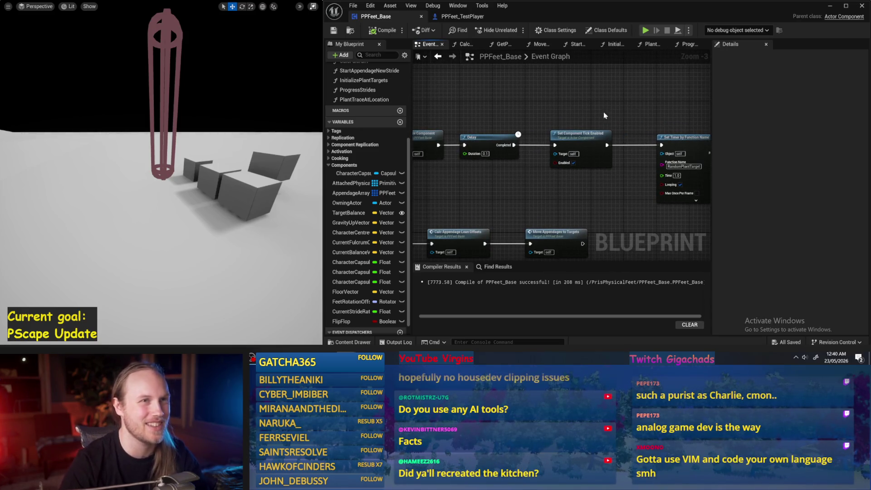
- Save with Ctrl+S and bring Set Timer by Function Name and Add Physics Handle into view
drag(592, 109, 435, 109)
key(ctrl+s)
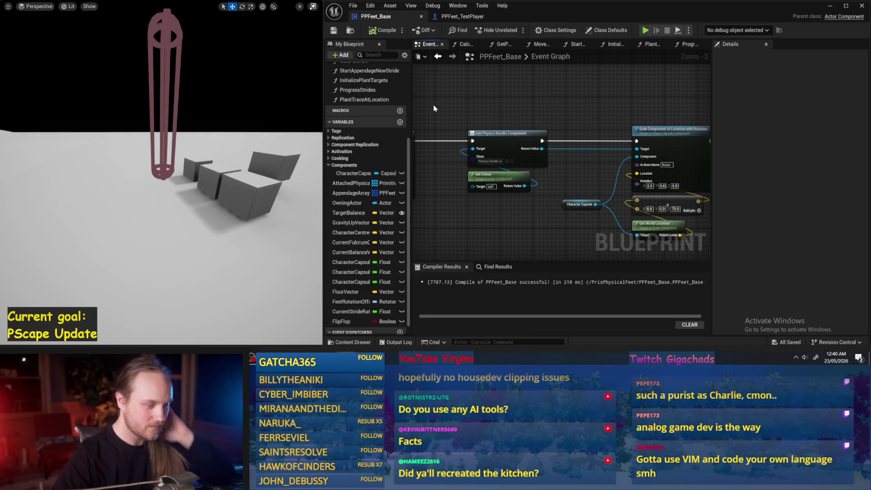
scroll(619, 179, down, 1)
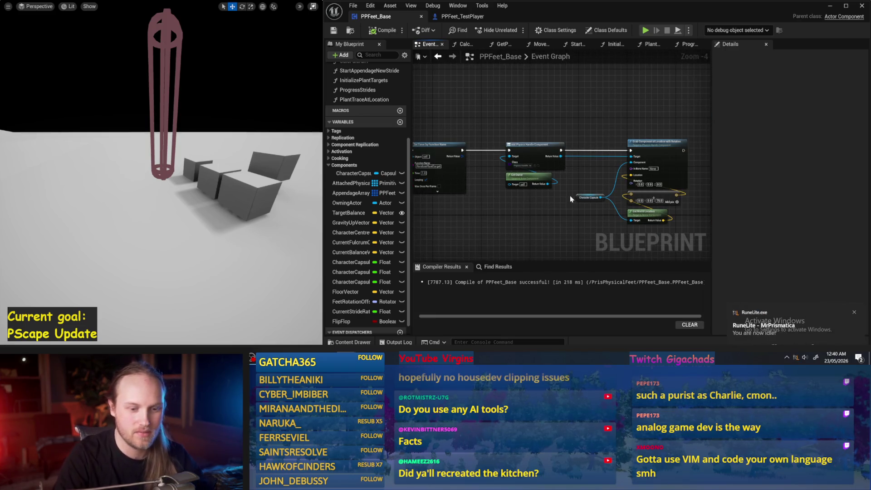
scroll(571, 201, up, 1)
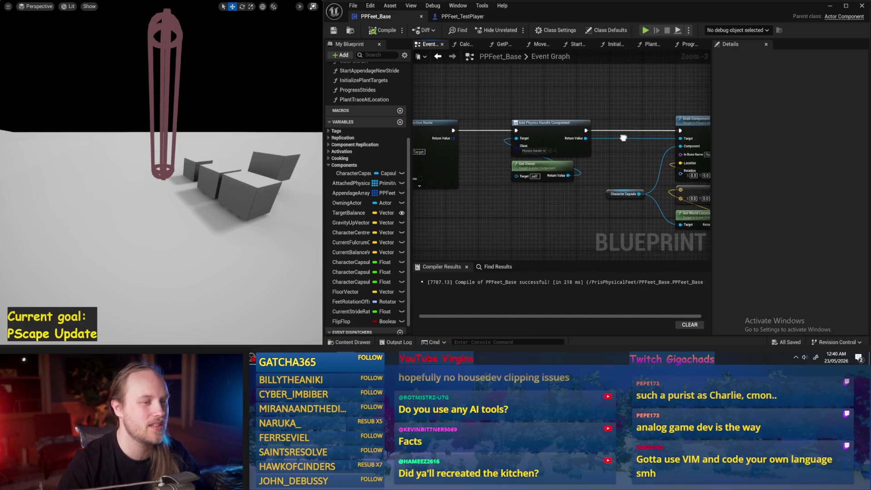
drag(590, 102, 552, 171)
click(572, 200)
mouse_move(572, 201)
mouse_down()
mouse_move(541, 179)
mouse_move(562, 202)
mouse_move(528, 197)
mouse_up()
- Move the Grab Component node group left, put Character Capsule below Get World Location, then compile and save
drag(592, 93, 697, 222)
mouse_move(710, 182)
mouse_down()
mouse_move(629, 175)
mouse_move(593, 158)
mouse_up()
mouse_move(558, 205)
mouse_down()
mouse_move(637, 194)
mouse_move(628, 201)
mouse_up()
mouse_move(527, 182)
mouse_down()
mouse_move(606, 220)
mouse_move(588, 227)
mouse_move(532, 173)
mouse_move(584, 121)
mouse_move(608, 112)
mouse_up()
drag(599, 90, 632, 91)
click(536, 213)
click(384, 29)
click(334, 30)
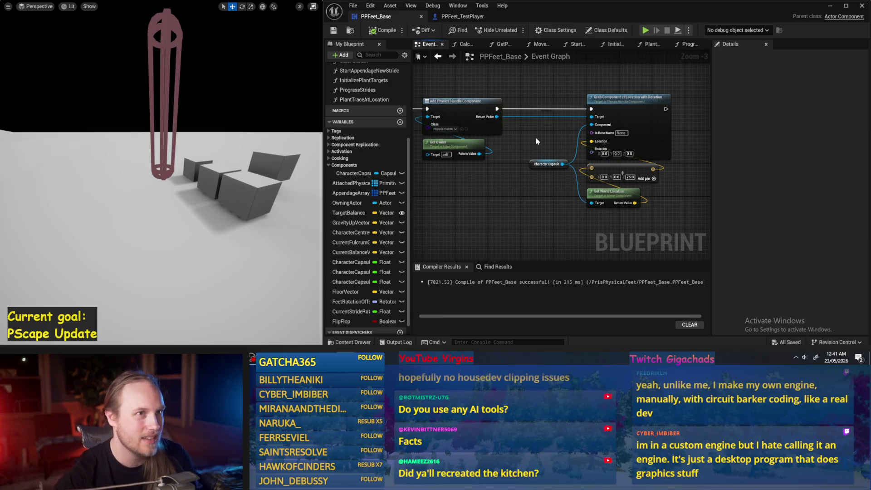
- Place Make Vector beside Get World Location, raise both, move Character Capsule up, and save
drag(537, 142, 508, 177)
drag(575, 137, 571, 186)
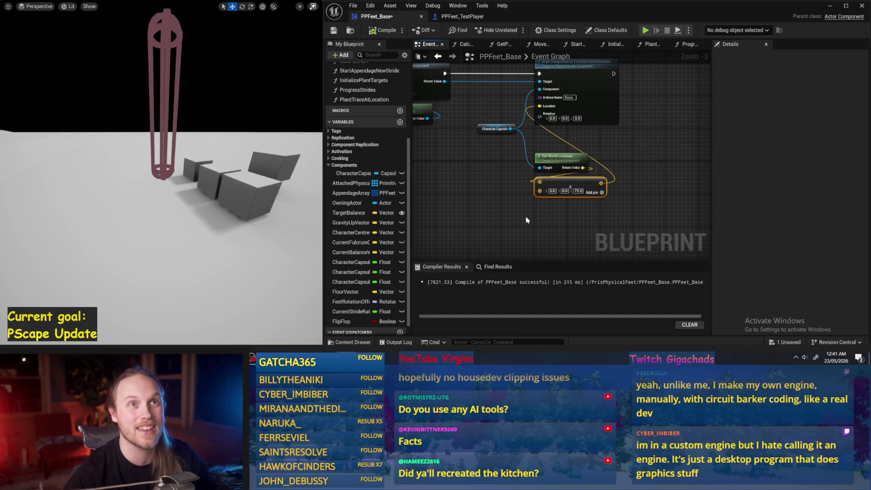
mouse_move(564, 187)
mouse_down()
mouse_move(622, 179)
mouse_move(624, 157)
mouse_move(620, 163)
mouse_up()
mouse_move(622, 203)
mouse_down()
mouse_move(536, 149)
mouse_move(558, 135)
mouse_up()
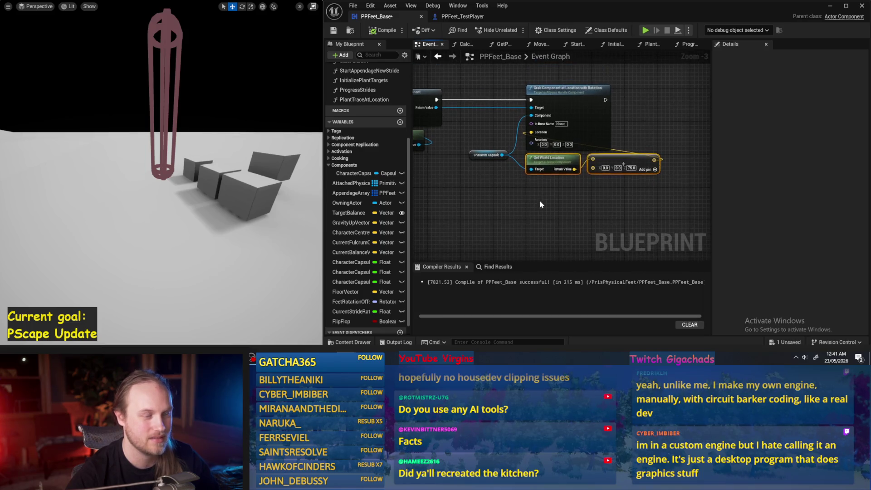
click(522, 145)
drag(522, 145, 524, 134)
click(500, 143)
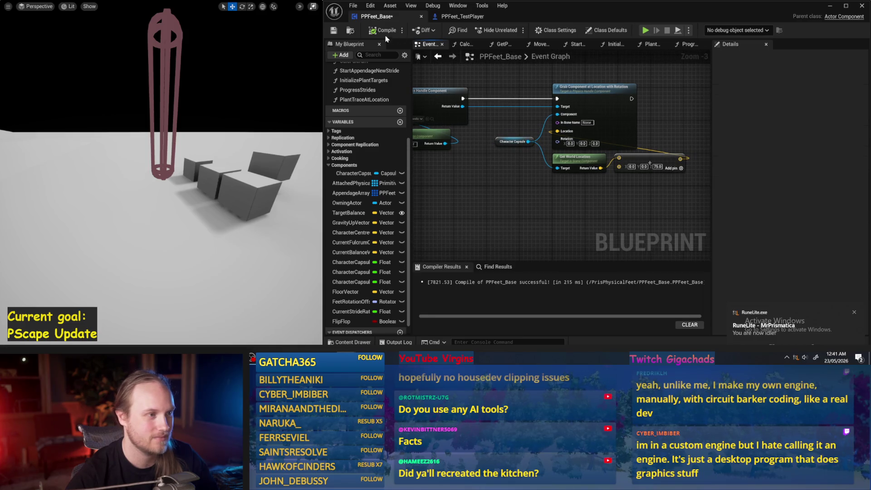
click(331, 31)
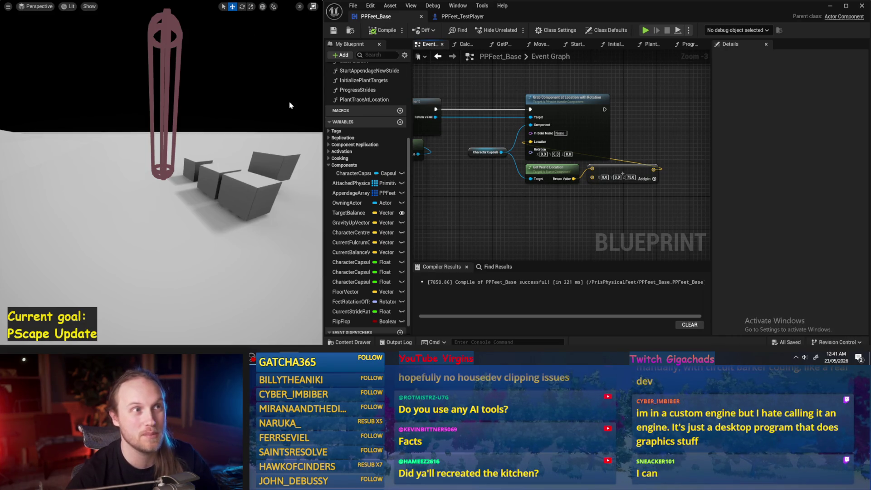
- Review the Add Physics Handle and Grab Component nodes, then compile PPFeet_Base
mouse_move(533, 214)
mouse_down()
mouse_move(589, 201)
mouse_move(573, 179)
mouse_up()
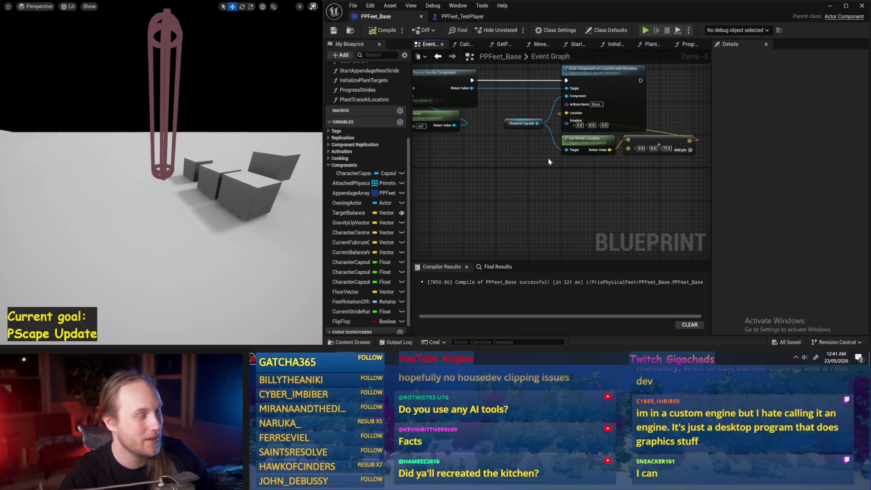
drag(542, 155, 488, 165)
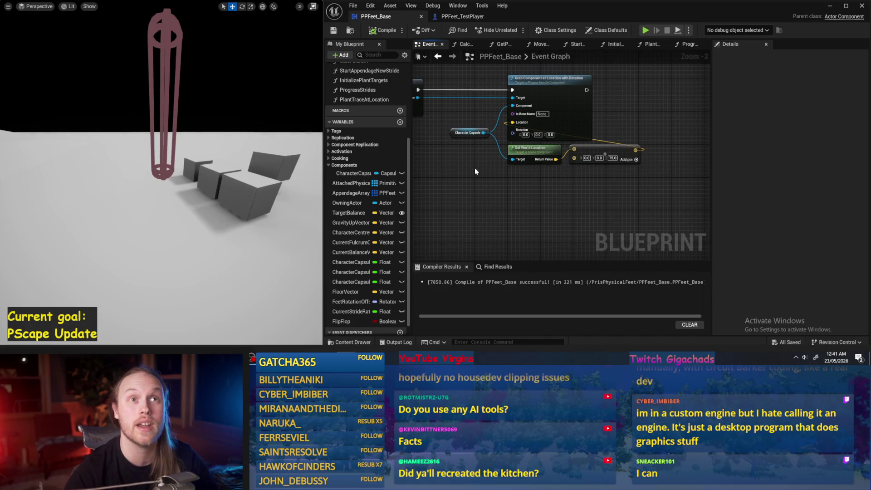
scroll(468, 160, up, 2)
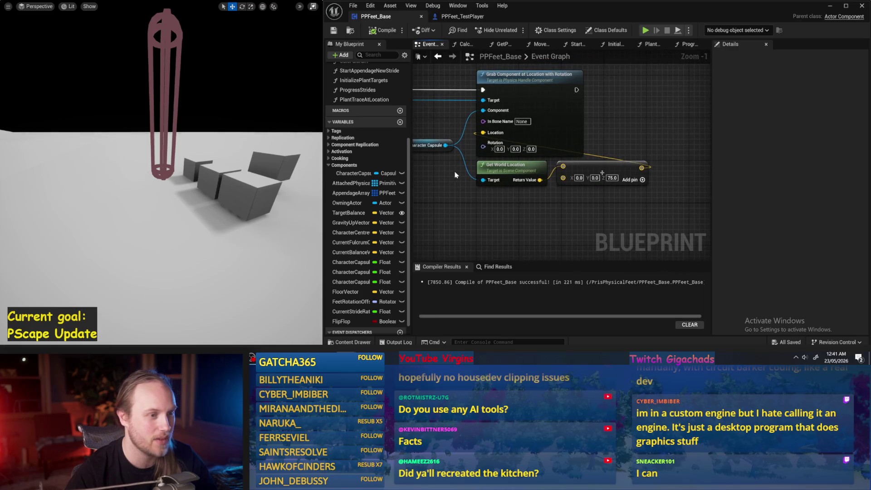
mouse_move(455, 99)
mouse_down()
mouse_move(558, 104)
mouse_move(501, 112)
mouse_up()
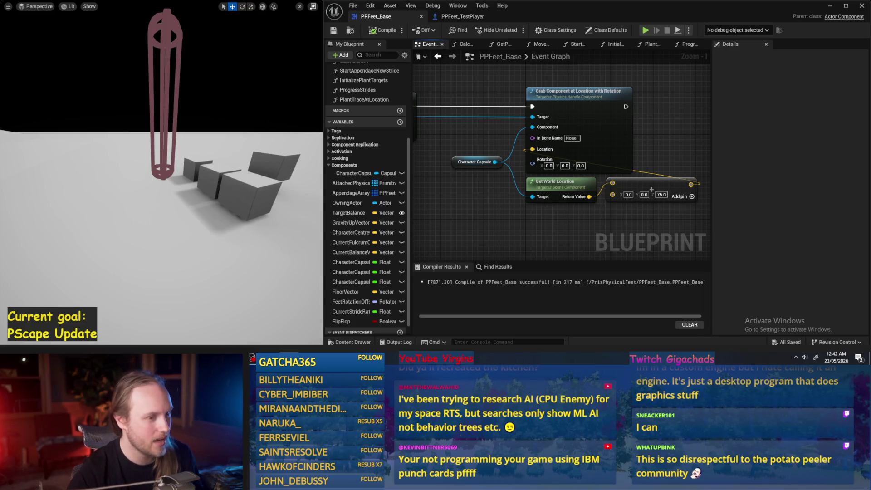
drag(542, 213, 484, 183)
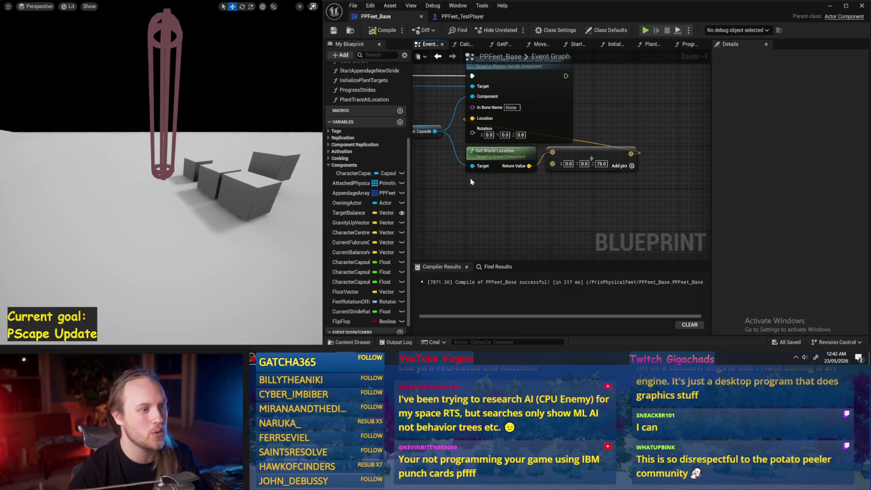
scroll(471, 185, down, 1)
mouse_move(503, 182)
mouse_down()
mouse_move(443, 191)
mouse_move(503, 196)
mouse_move(504, 209)
mouse_up()
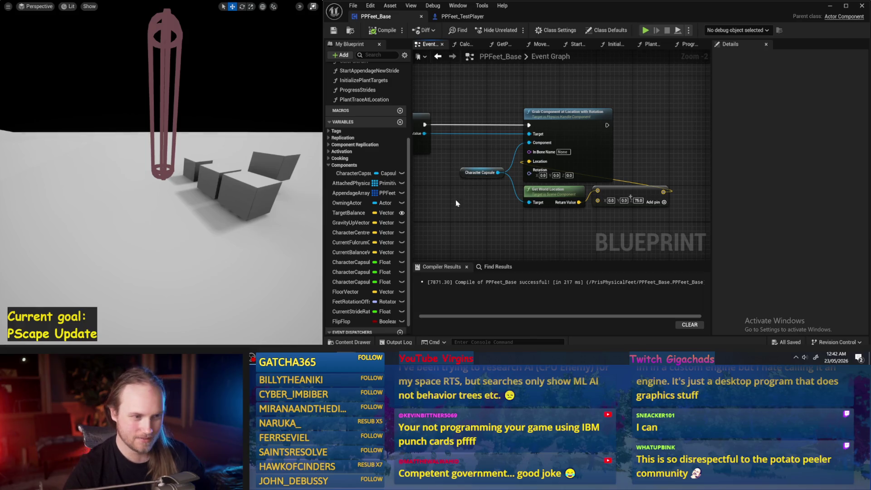
click(372, 30)
- Save, run a short Alt+S simulation to test the feet, stop it, and recompile
click(333, 30)
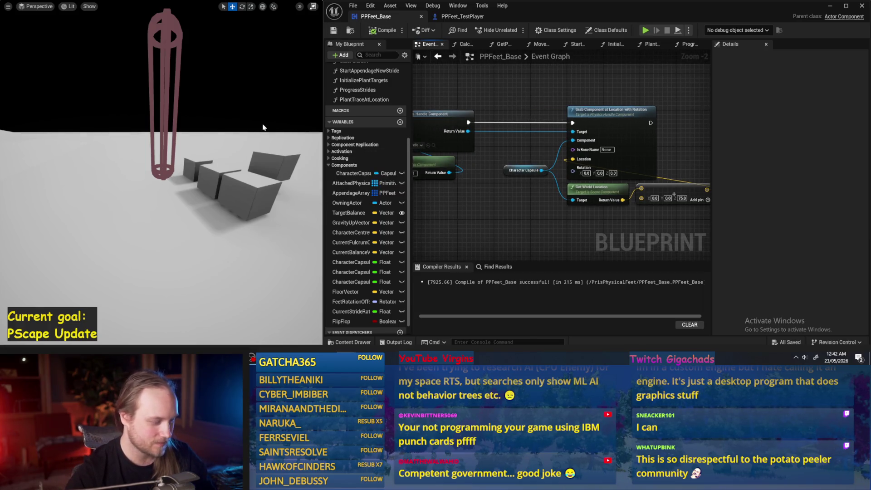
key(alt+s)
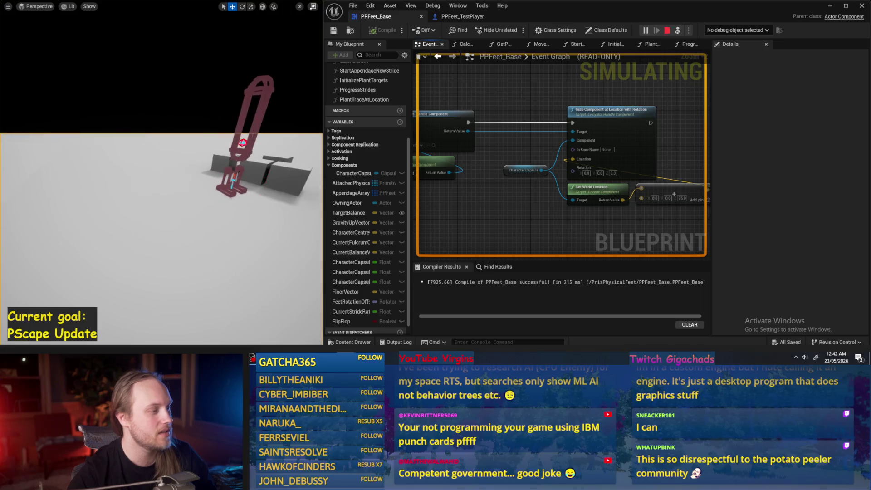
key(f)
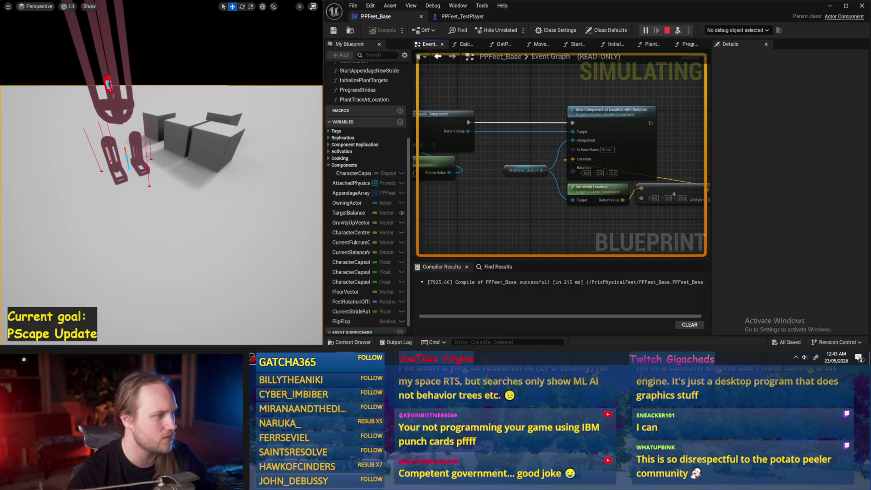
key(Escape)
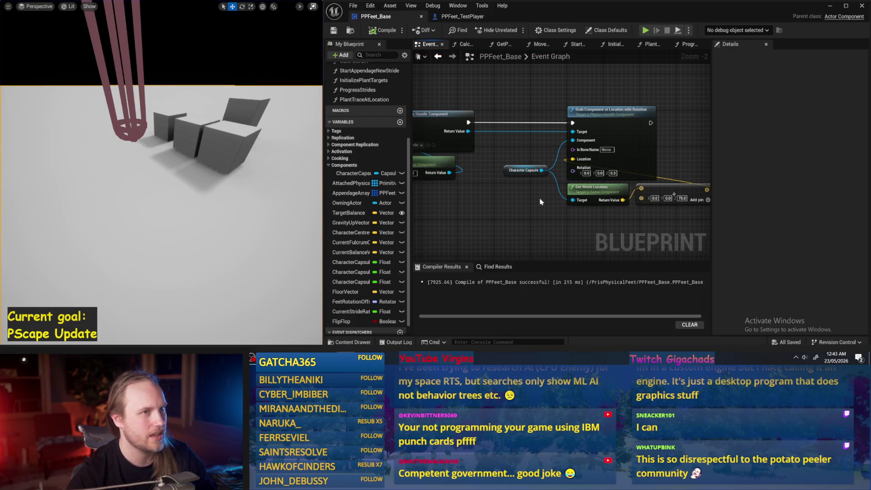
drag(543, 151, 615, 183)
click(381, 31)
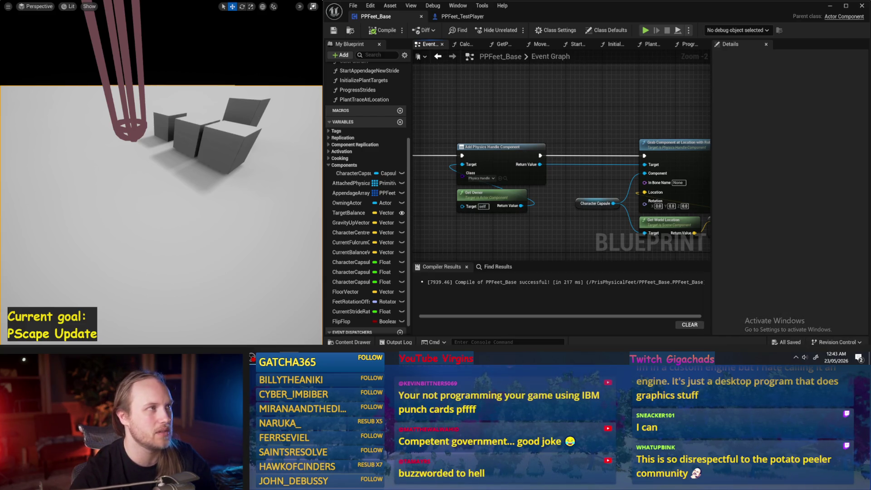
drag(600, 160, 570, 158)
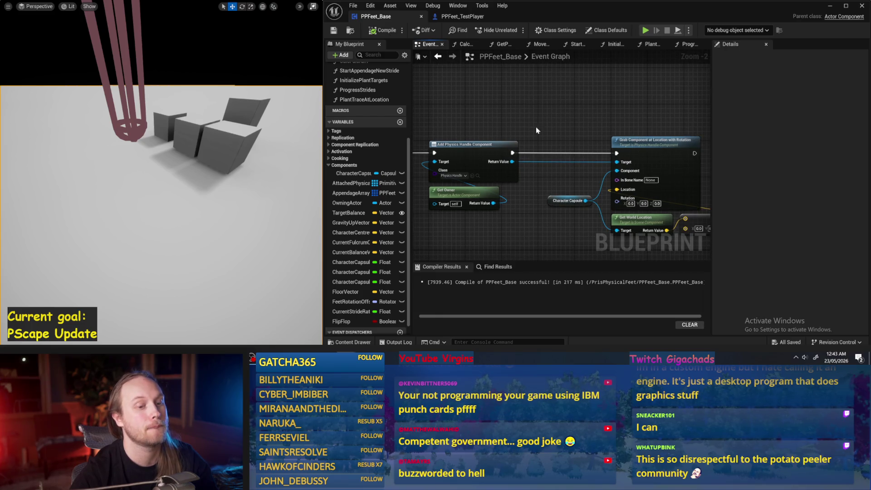
drag(537, 128, 528, 131)
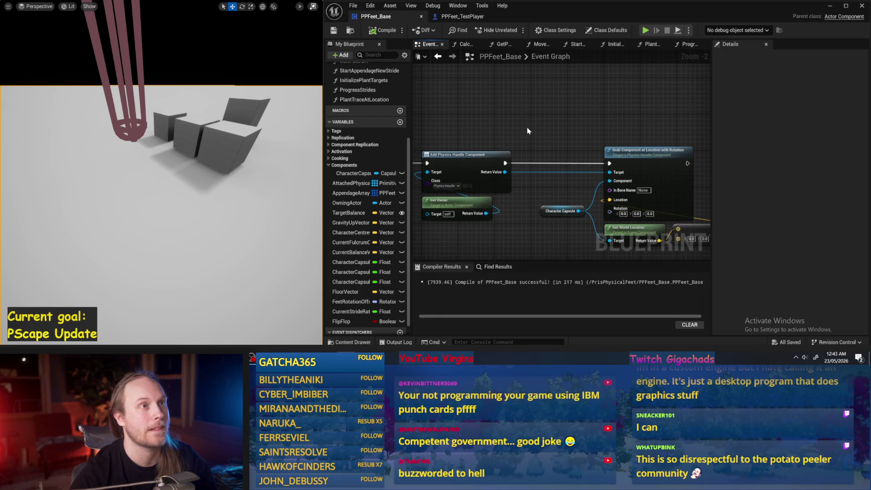
- Open MoveAppendagesToTargets from the ProgressStrides graph and widen the graph area
mouse_move(528, 130)
mouse_down()
mouse_move(608, 131)
mouse_move(554, 100)
mouse_move(474, 111)
mouse_move(522, 149)
mouse_move(586, 121)
mouse_move(590, 127)
mouse_up()
click(690, 44)
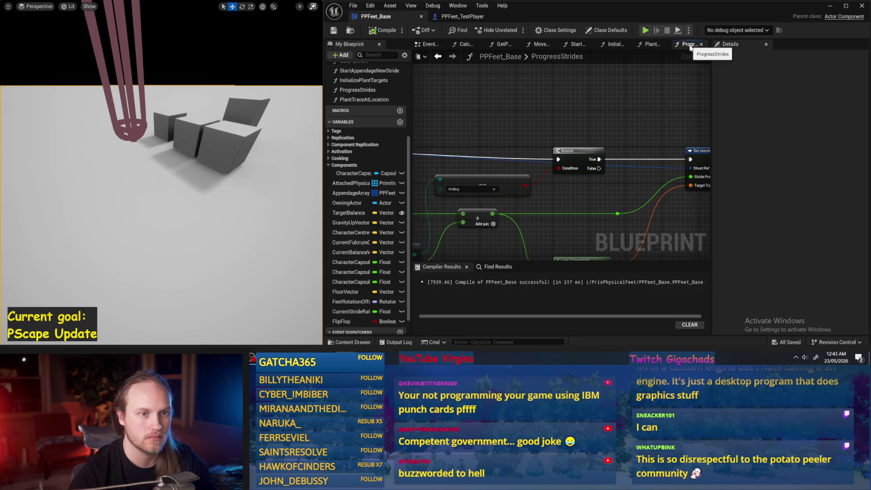
mouse_move(660, 118)
mouse_down()
mouse_move(599, 94)
mouse_move(658, 81)
mouse_up()
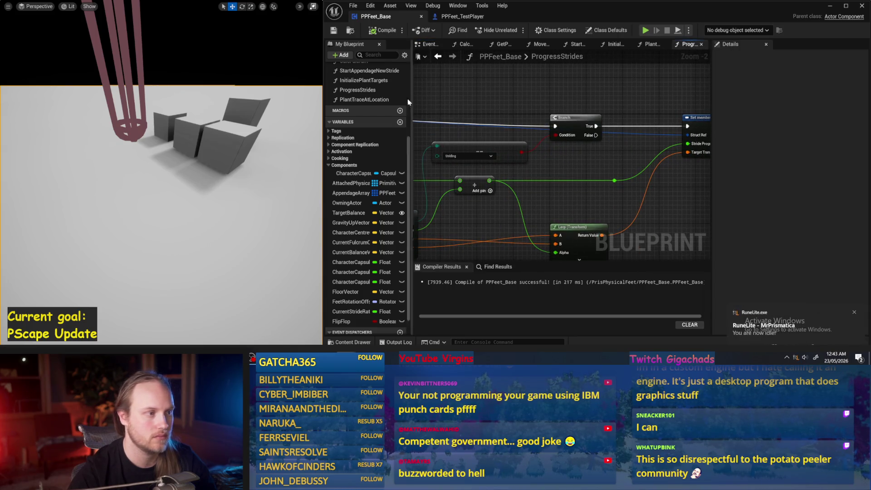
scroll(358, 123, up, 3)
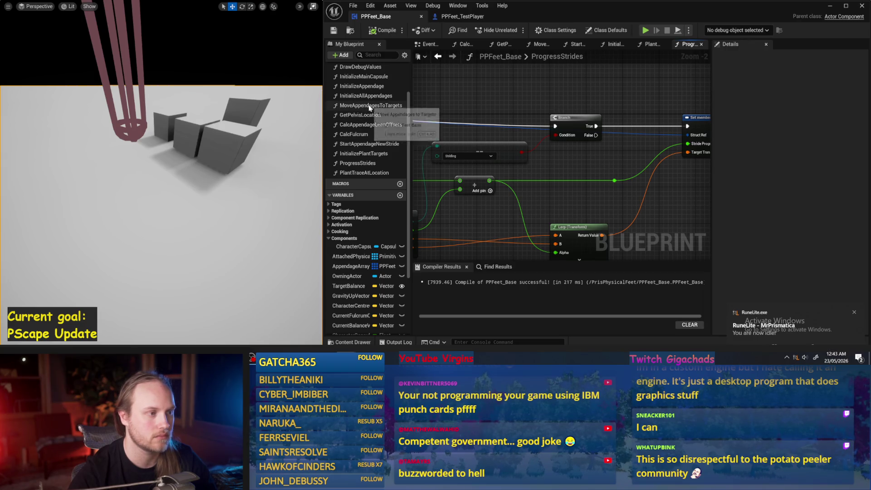
double_click(370, 107)
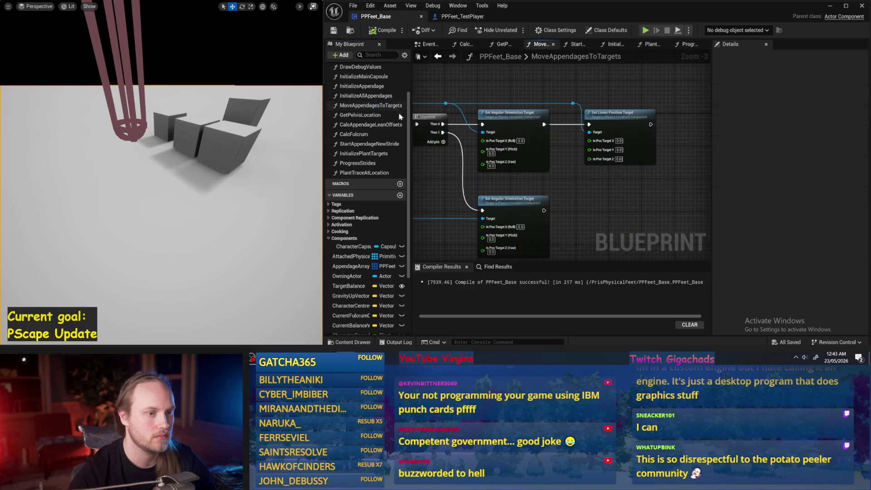
drag(711, 178, 784, 180)
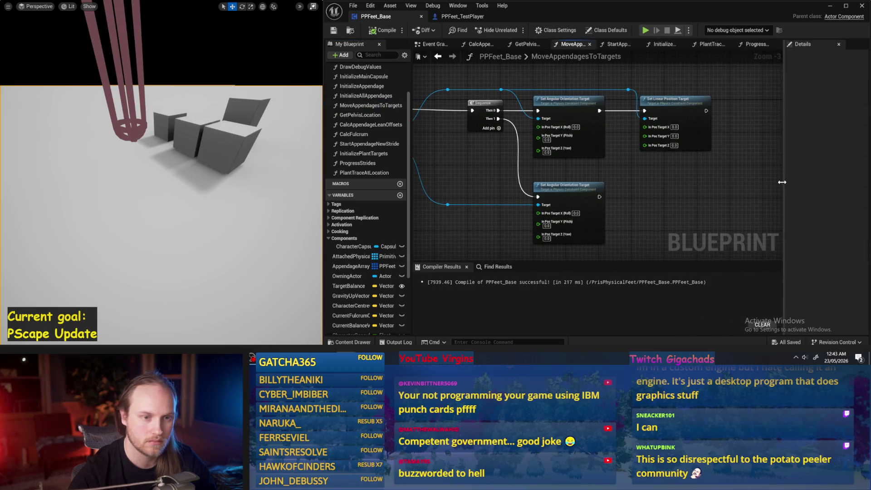
- Compile the blueprint and open the DrawDebugValues function graph
click(385, 30)
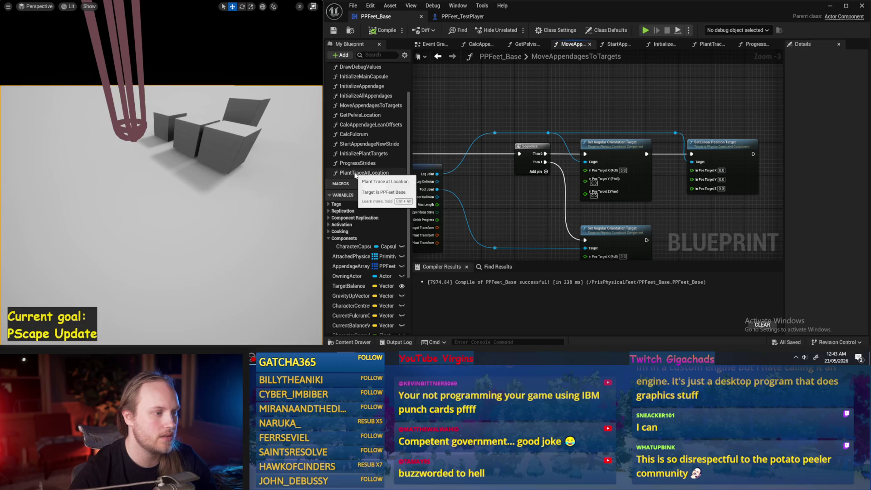
scroll(355, 167, up, 2)
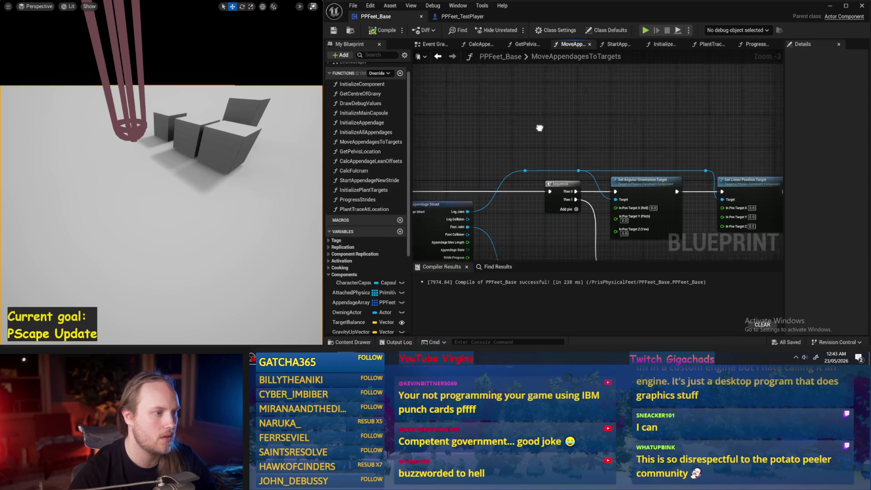
double_click(385, 104)
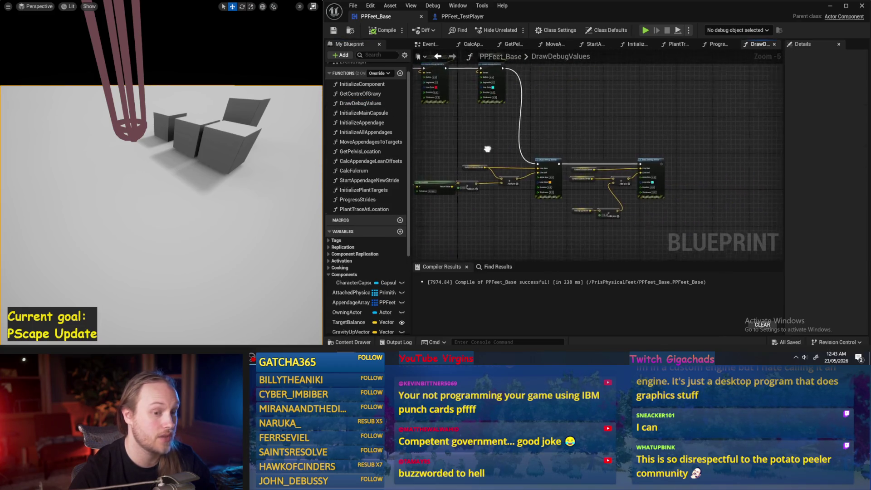
- Pan to empty space in DrawDebugValues and drop an AppendageArray Get node there
drag(558, 150, 597, 185)
scroll(510, 198, down, 1)
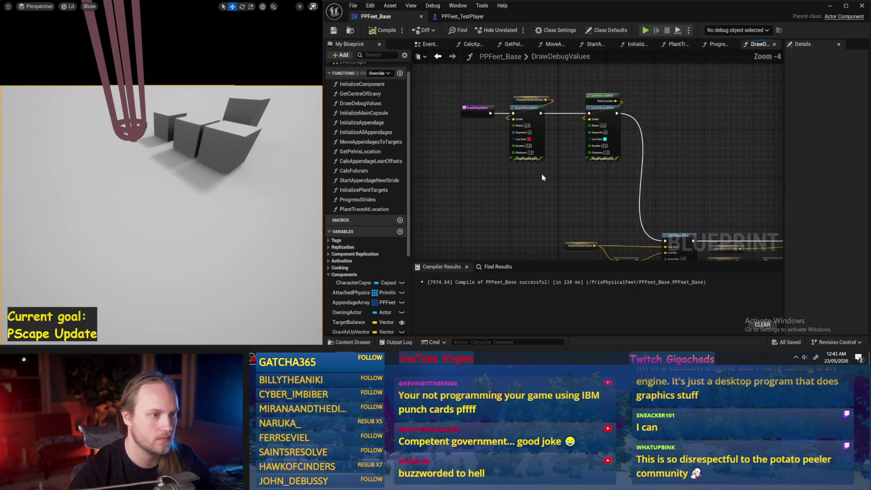
click(488, 148)
drag(482, 193, 486, 213)
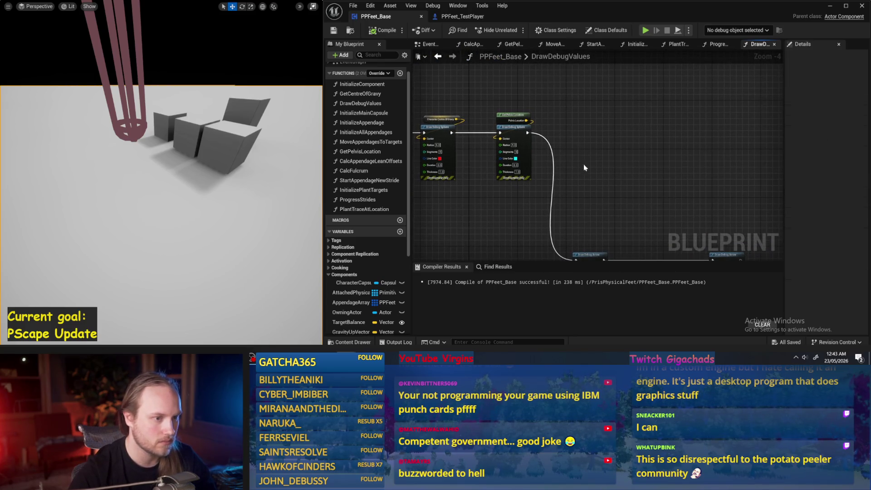
scroll(581, 156, up, 1)
mouse_move(581, 156)
mouse_down()
mouse_move(572, 197)
mouse_move(563, 138)
mouse_up()
mouse_move(360, 303)
mouse_down()
mouse_move(581, 123)
mouse_move(566, 141)
mouse_move(513, 147)
mouse_move(527, 132)
mouse_move(543, 153)
mouse_up()
click(596, 137)
- Create a For Each Loop from Appendage Array, feed it Draw Debug Arrow's exec output, and compile
text(for each)
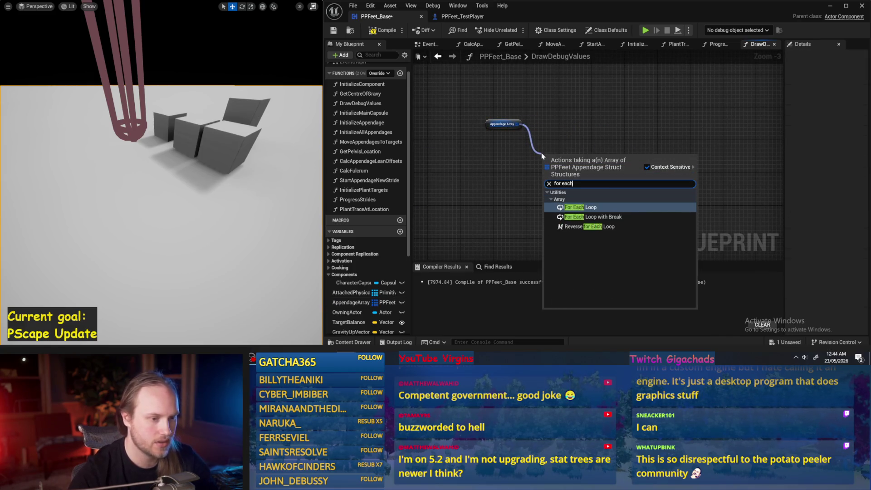
key(Return)
drag(478, 213, 542, 171)
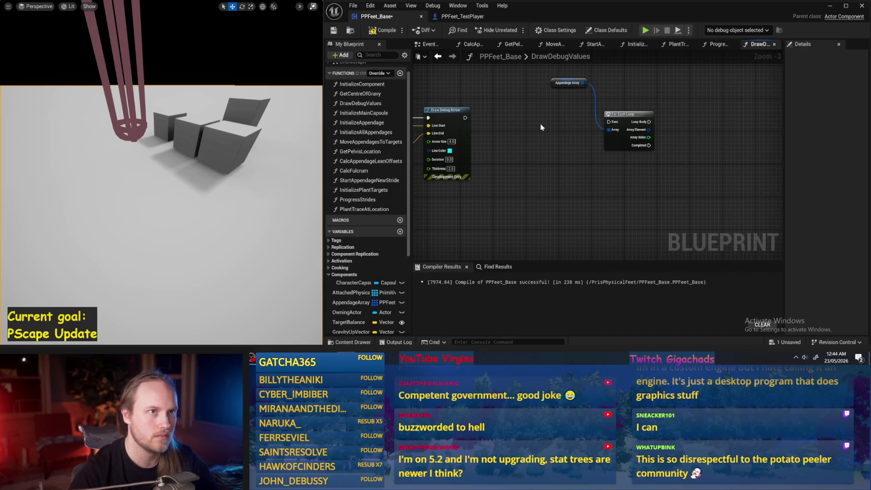
mouse_move(465, 118)
mouse_down()
mouse_move(613, 119)
mouse_move(608, 110)
mouse_up()
drag(551, 83, 591, 104)
click(375, 31)
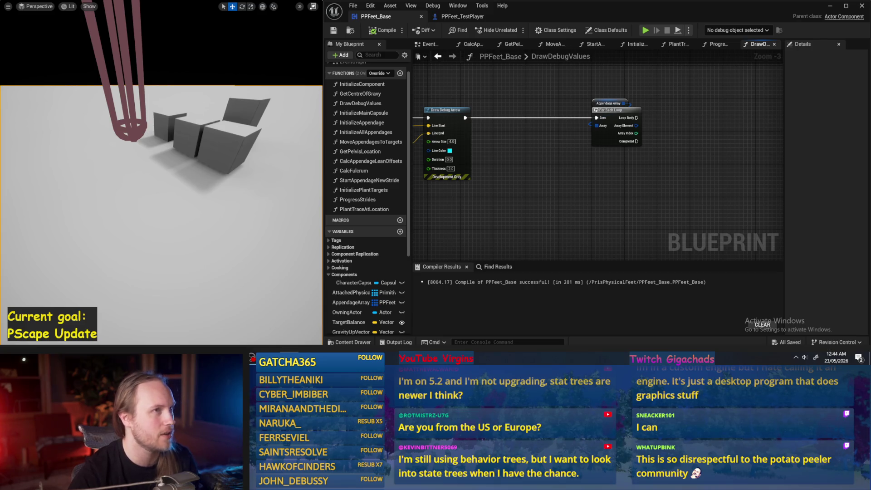
- Pan around the graph and tilt the level viewport camera to check the result
drag(580, 169, 566, 184)
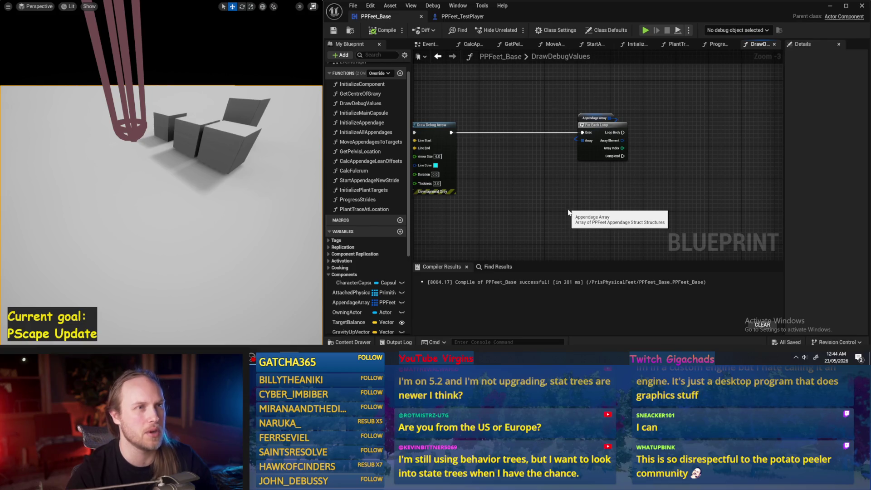
mouse_move(617, 190)
mouse_down()
mouse_move(604, 196)
mouse_move(598, 168)
mouse_move(566, 212)
mouse_move(557, 190)
mouse_move(547, 201)
mouse_move(522, 202)
mouse_move(542, 181)
mouse_move(483, 201)
mouse_up()
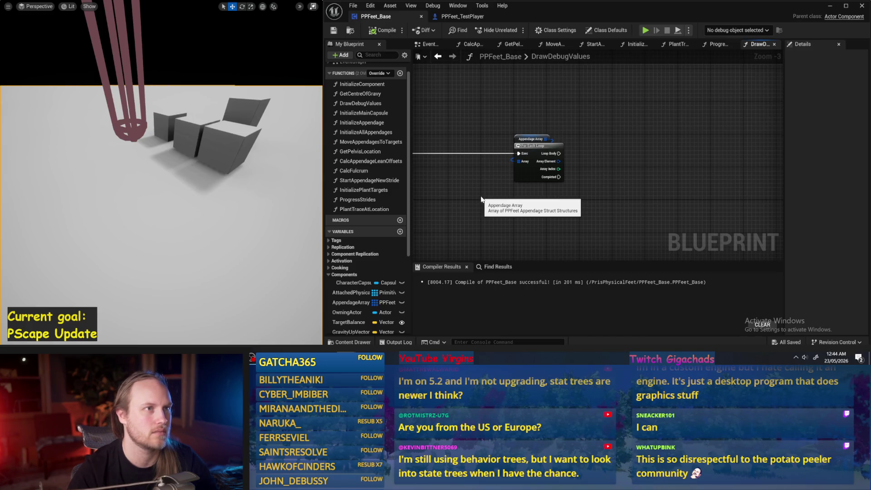
mouse_move(179, 151)
mouse_down()
mouse_move(179, 163)
mouse_move(182, 151)
mouse_up()
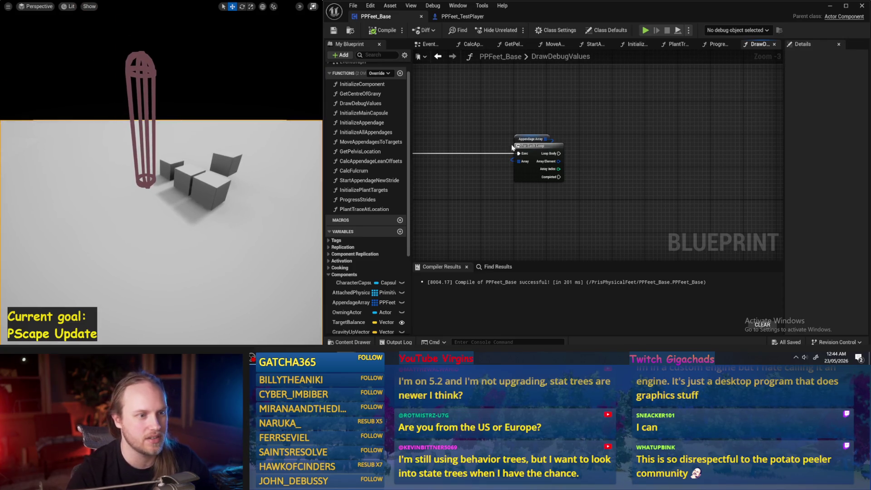
drag(593, 126, 555, 129)
- Compile PPFeet_Base and bring the Draw Debug Arrow node back into view
click(381, 30)
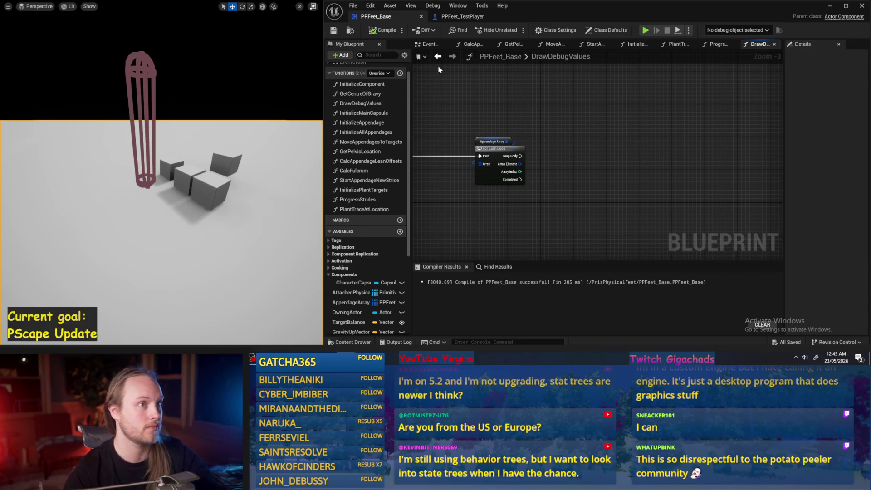
drag(627, 157, 677, 159)
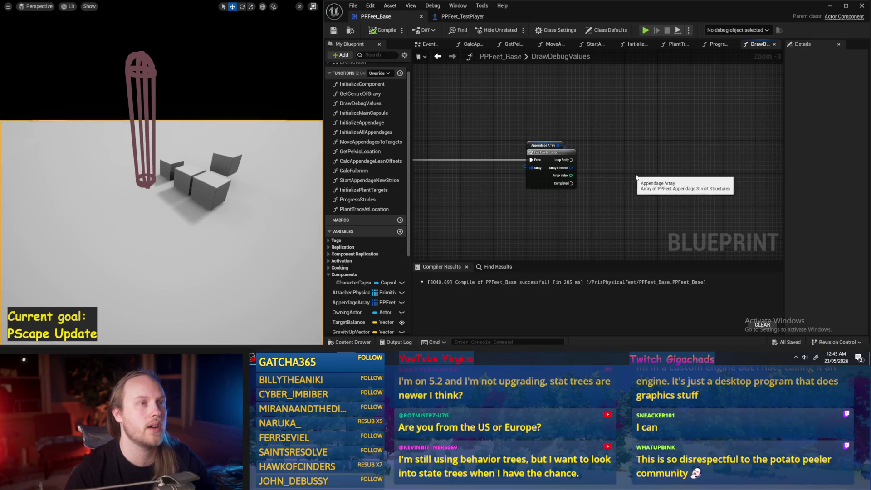
drag(625, 179, 621, 144)
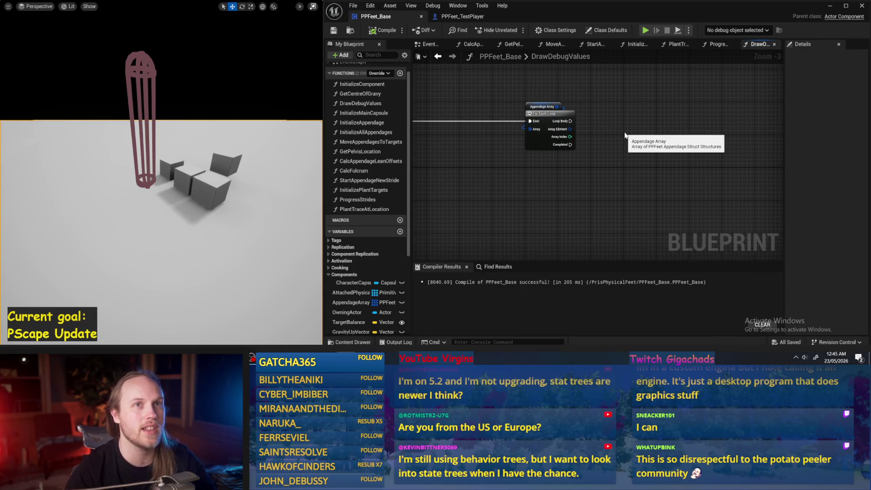
mouse_move(610, 133)
mouse_down()
mouse_move(588, 139)
mouse_move(652, 171)
mouse_up()
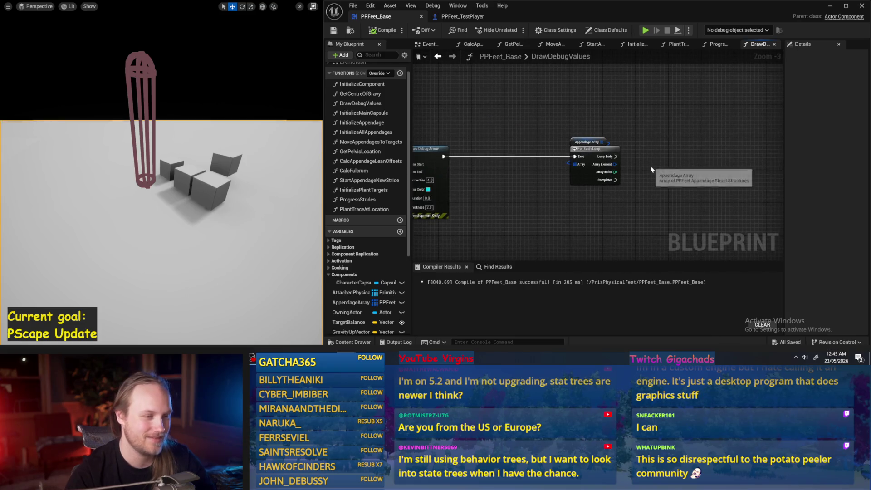
mouse_move(550, 182)
mouse_down()
mouse_move(579, 193)
mouse_move(671, 174)
mouse_up()
scroll(687, 154, up, 2)
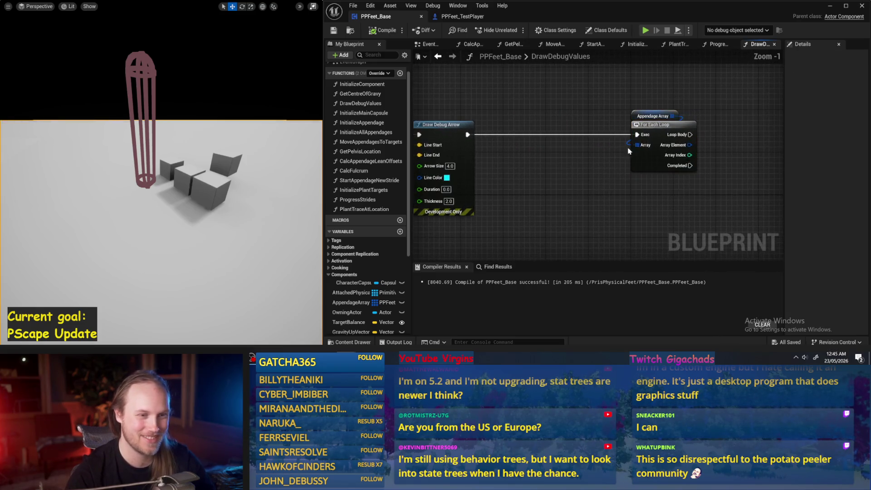
- Undo the accidental For Each Loop move, save, inspect Appendage Array, and recompile
mouse_move(654, 131)
mouse_down()
mouse_move(577, 132)
mouse_move(663, 129)
mouse_move(653, 127)
mouse_up()
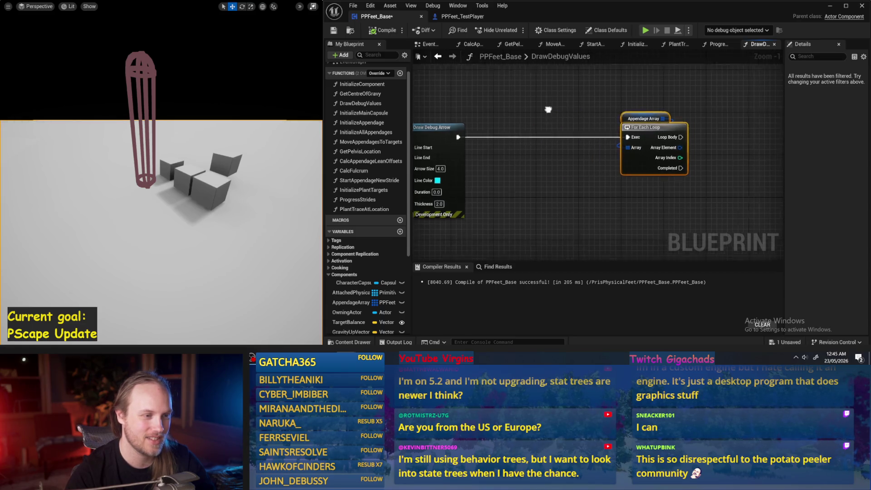
key(ctrl+z)
click(333, 31)
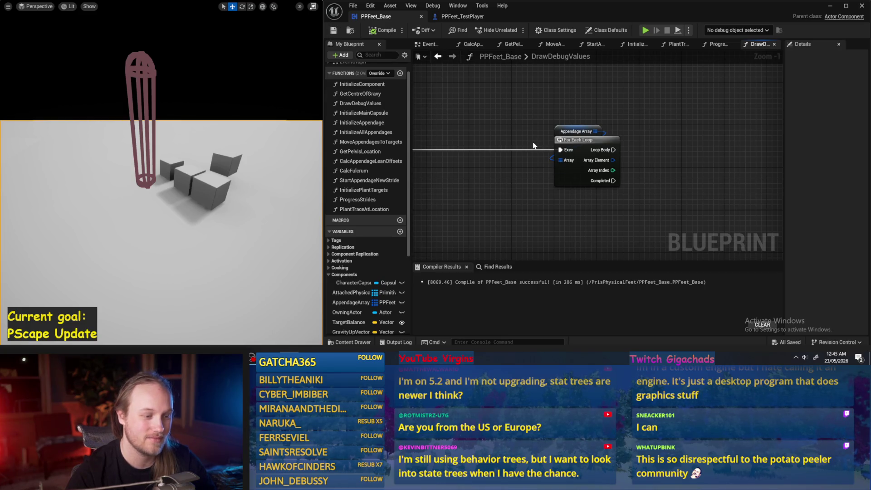
mouse_move(514, 137)
mouse_down()
mouse_move(486, 132)
mouse_move(484, 120)
mouse_up()
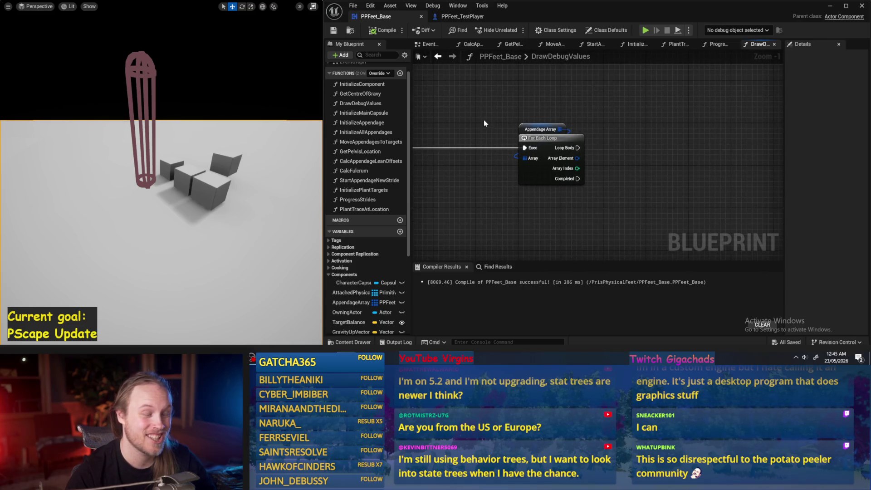
click(524, 129)
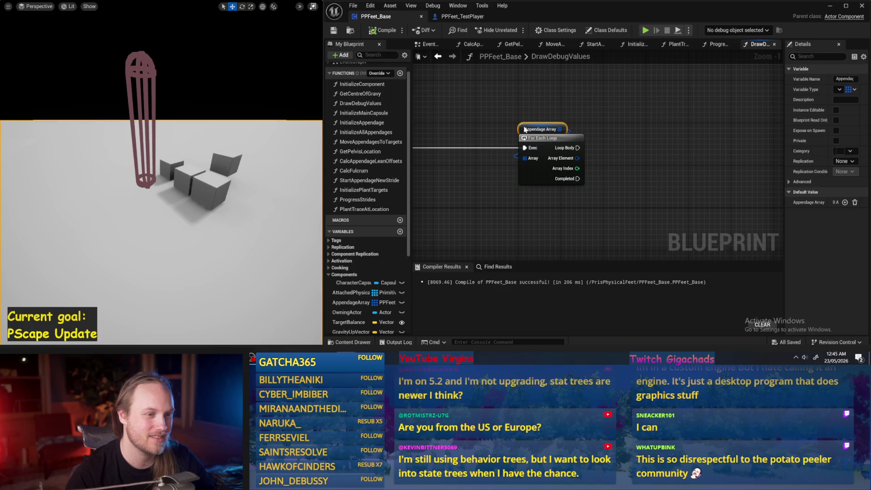
click(515, 116)
click(376, 31)
- Pan around the graph, widen the My Blueprint list slightly, and compile
mouse_move(615, 149)
mouse_down()
mouse_move(527, 150)
mouse_move(623, 139)
mouse_move(608, 160)
mouse_move(631, 163)
mouse_up()
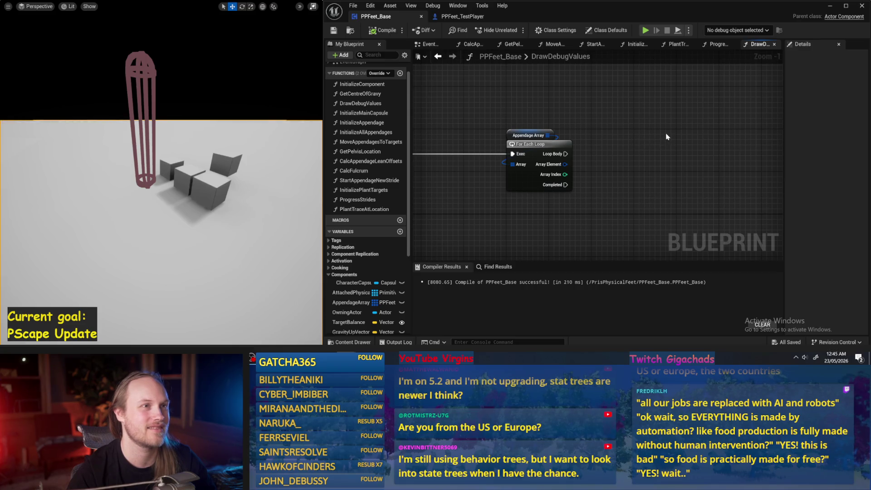
mouse_move(675, 136)
mouse_down()
mouse_move(628, 129)
mouse_move(663, 99)
mouse_up()
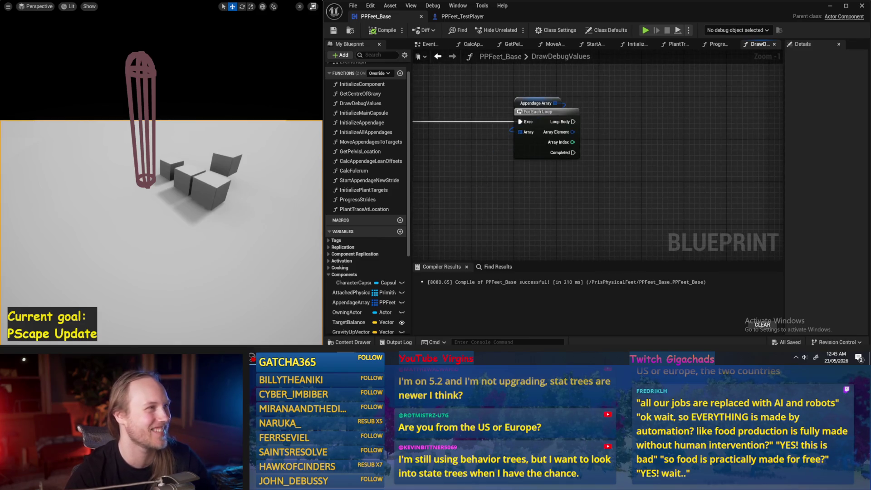
mouse_move(653, 156)
mouse_down()
mouse_move(641, 178)
mouse_move(591, 189)
mouse_up()
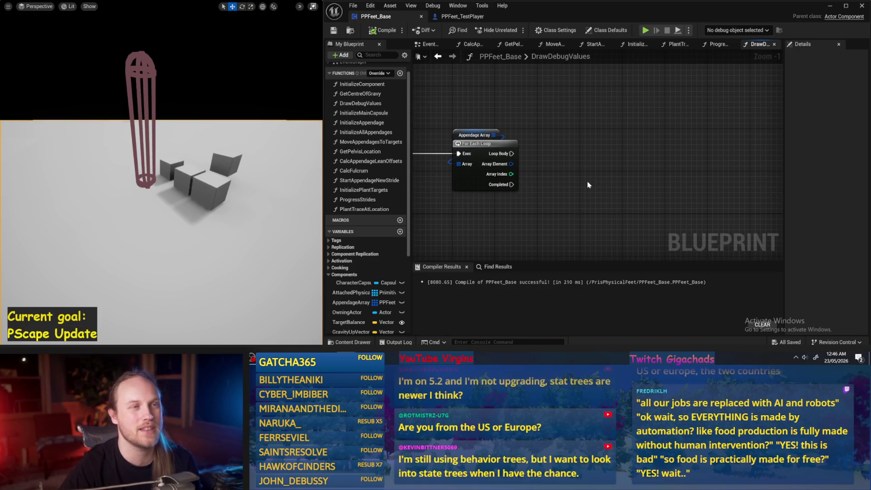
drag(586, 182, 570, 192)
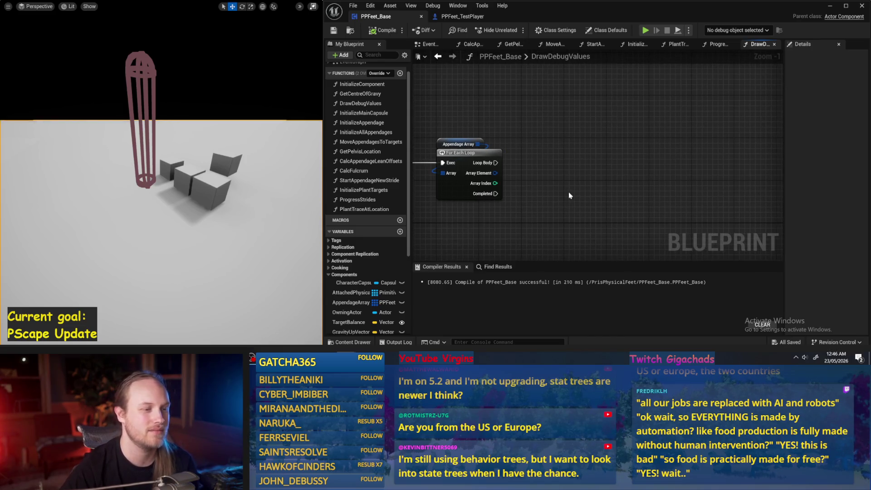
mouse_move(411, 196)
mouse_down()
mouse_move(396, 195)
mouse_move(423, 195)
mouse_move(408, 195)
mouse_up()
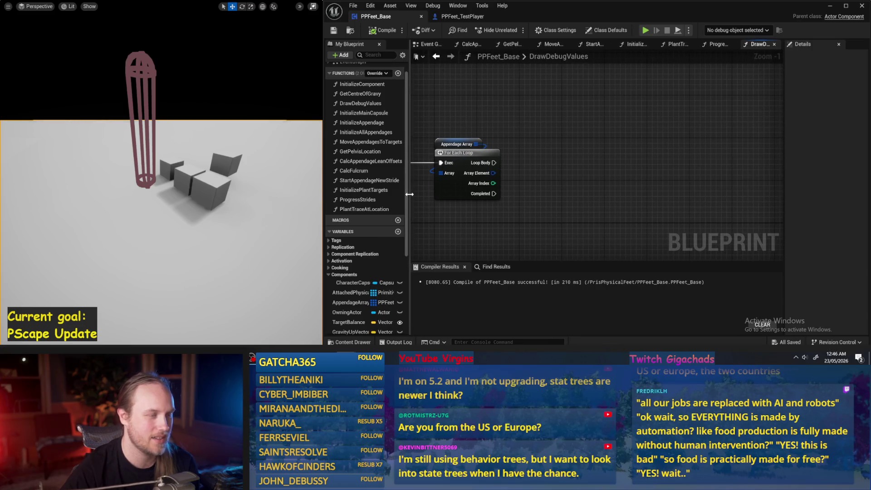
drag(540, 177, 562, 182)
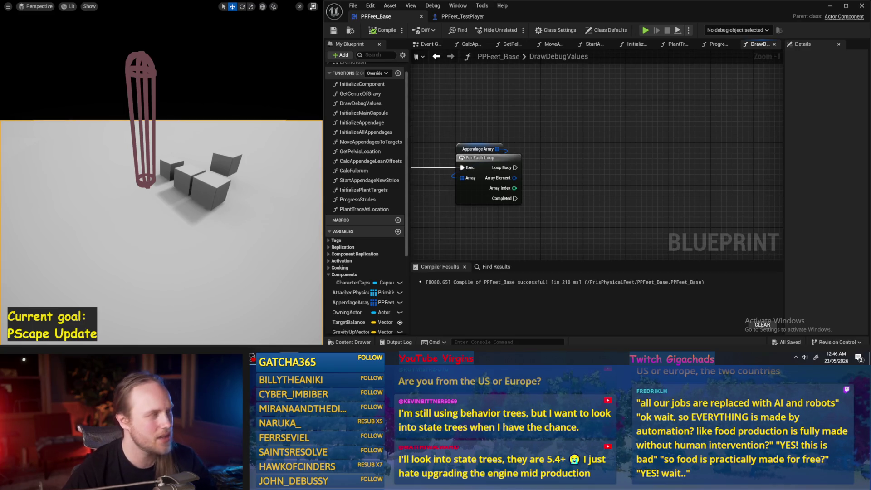
mouse_move(536, 149)
mouse_down()
mouse_move(535, 162)
mouse_move(498, 143)
mouse_move(505, 140)
mouse_move(499, 172)
mouse_move(510, 184)
mouse_up()
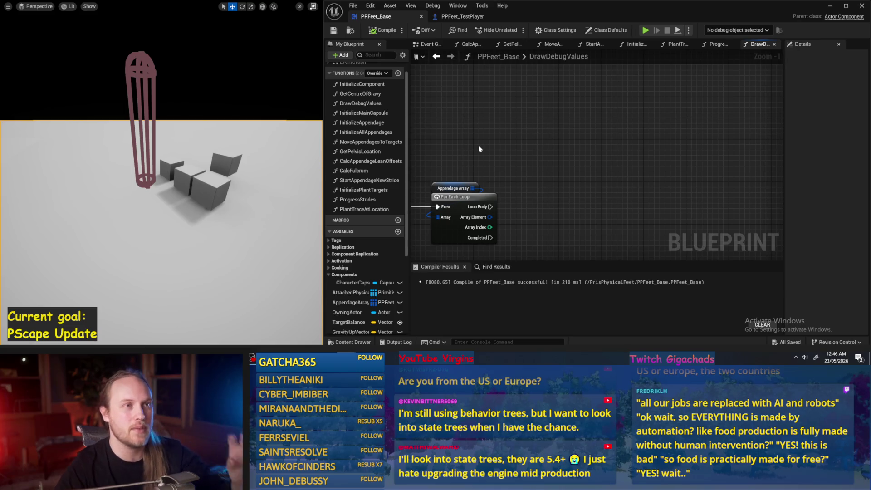
drag(478, 144, 554, 133)
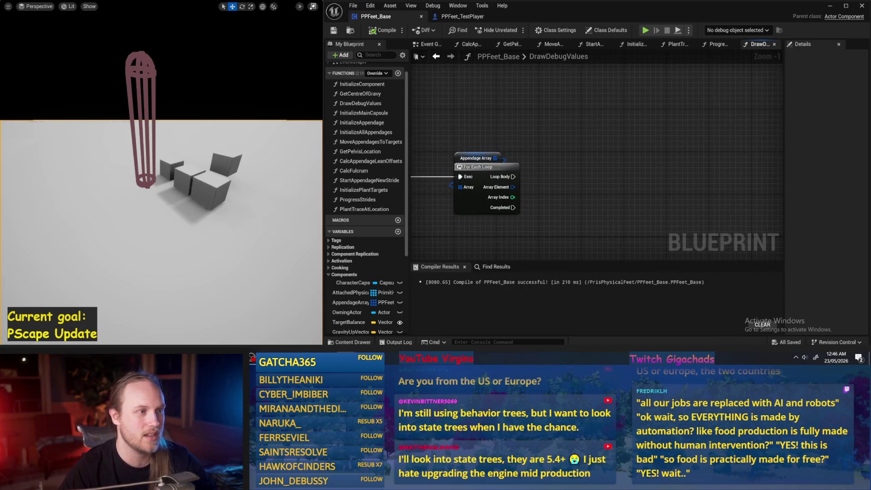
click(383, 30)
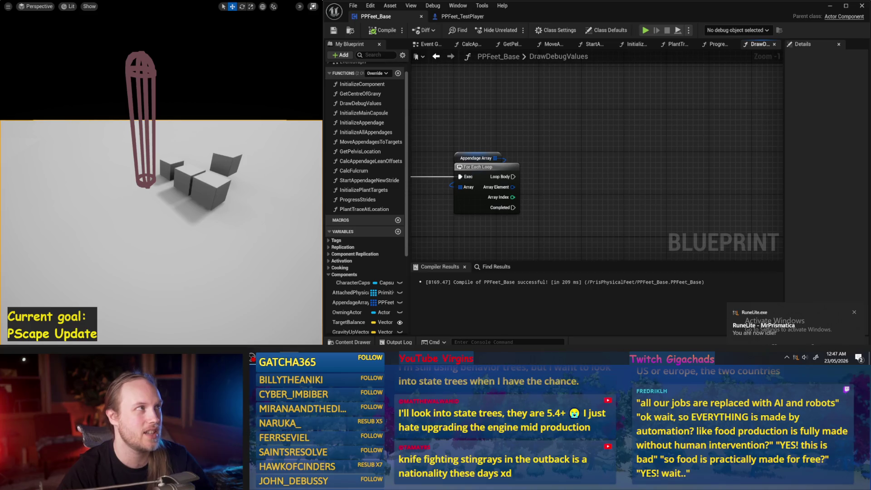
- Pan slightly and compile PPFeet_Base a second time
drag(634, 171, 622, 179)
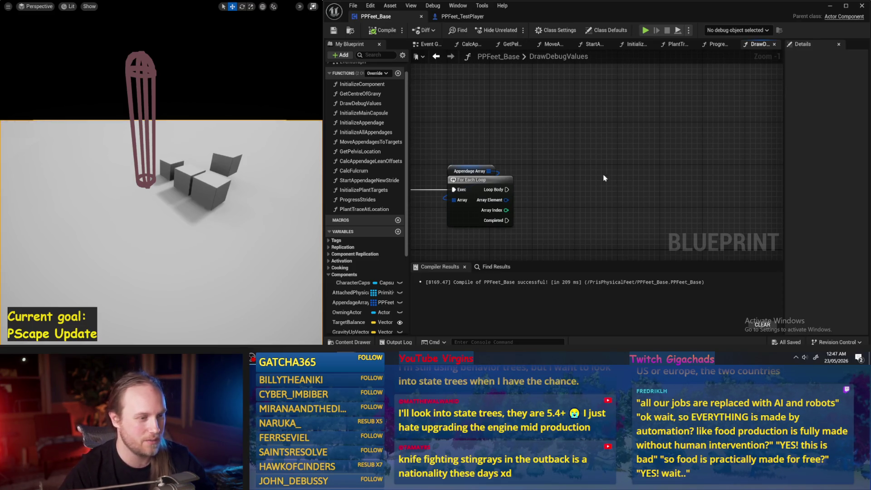
click(370, 30)
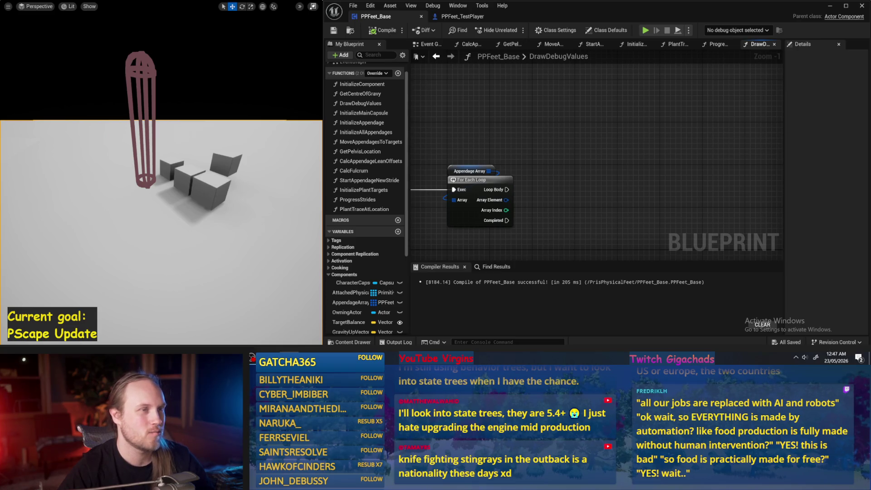
drag(592, 207, 597, 203)
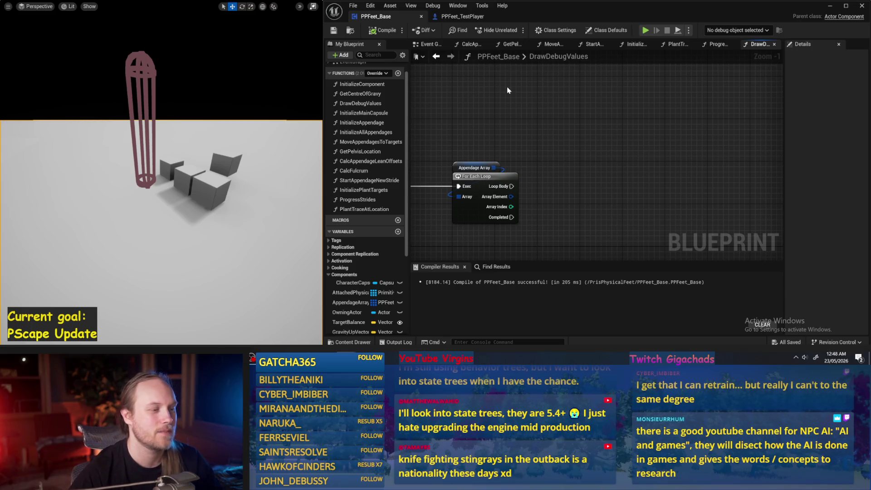
- Pan the DrawDebugValues graph slightly and compile PPFeet_Base again
drag(602, 125, 596, 123)
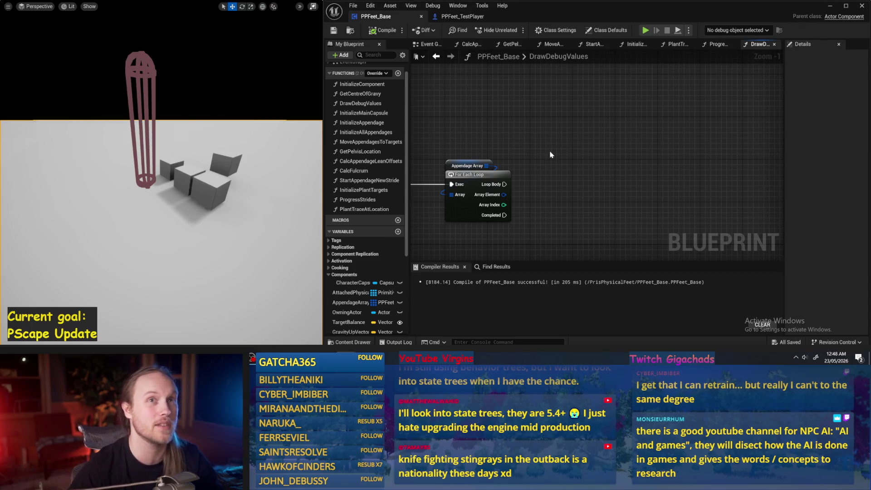
mouse_move(553, 165)
mouse_down()
mouse_move(568, 146)
mouse_move(529, 200)
mouse_move(570, 157)
mouse_up()
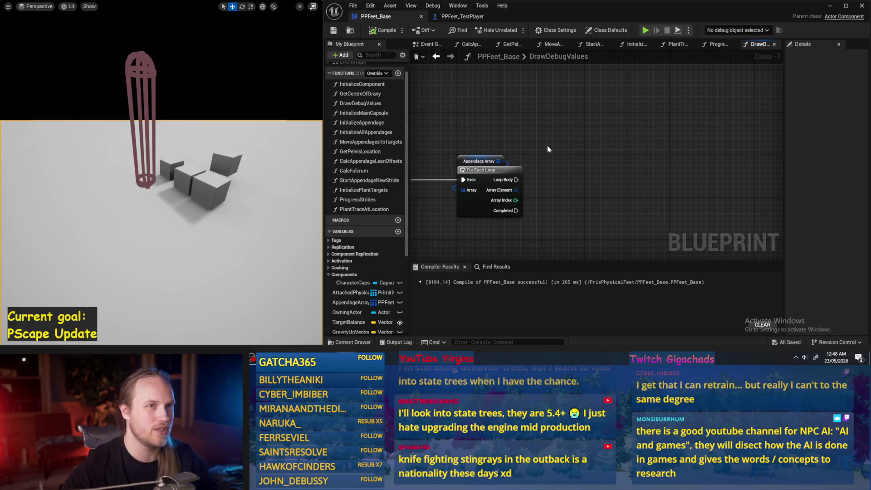
mouse_move(587, 154)
mouse_down()
mouse_move(576, 152)
mouse_move(594, 154)
mouse_up()
click(384, 30)
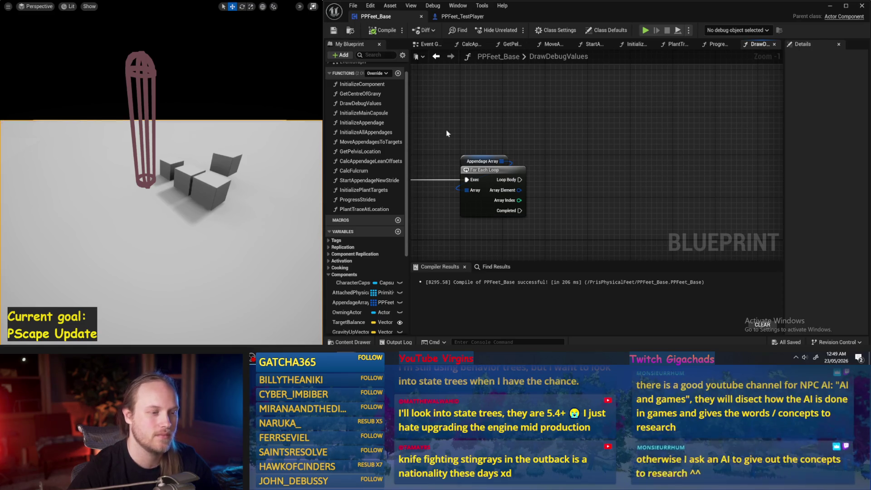